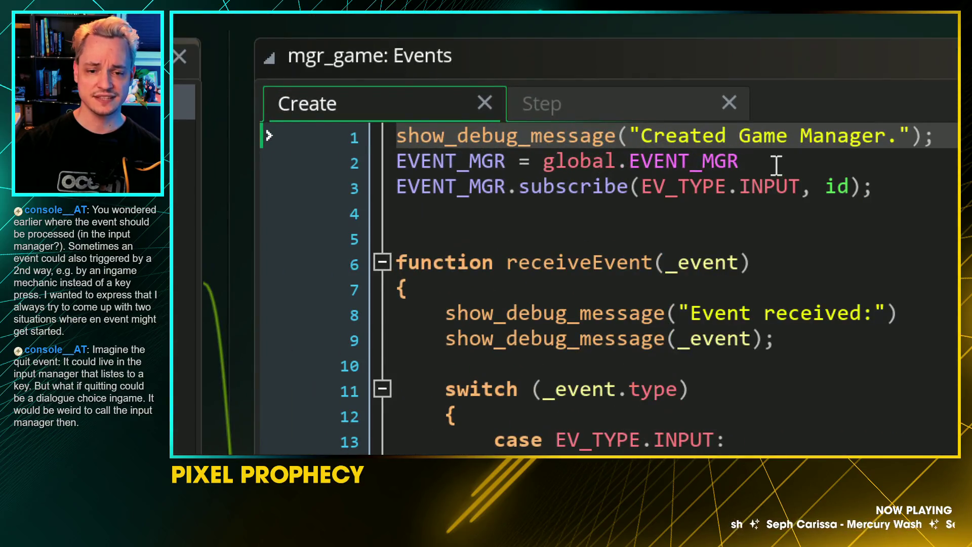
Review the event manager lookup, the INPUT subscribe call and the receiveEvent body
{"action": "left_click_drag", "start_coordinate": [776, 164], "coordinate": [348, 157]}
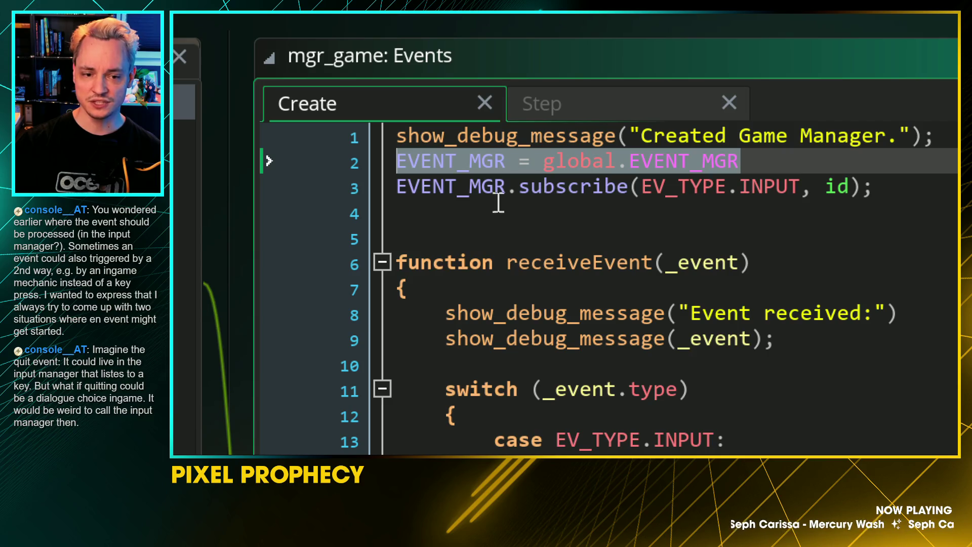
{"action": "double_click", "coordinate": [587, 187]}
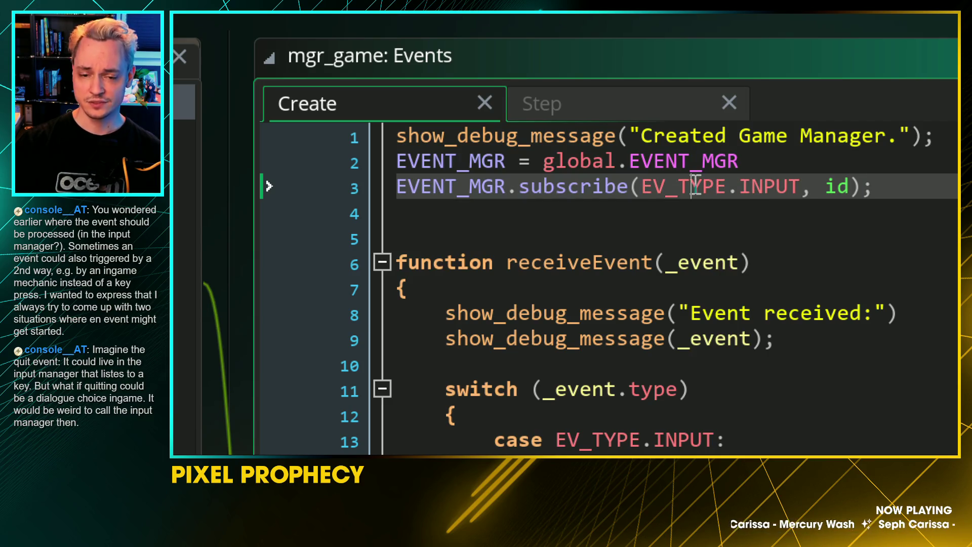
{"action": "double_click", "coordinate": [781, 190]}
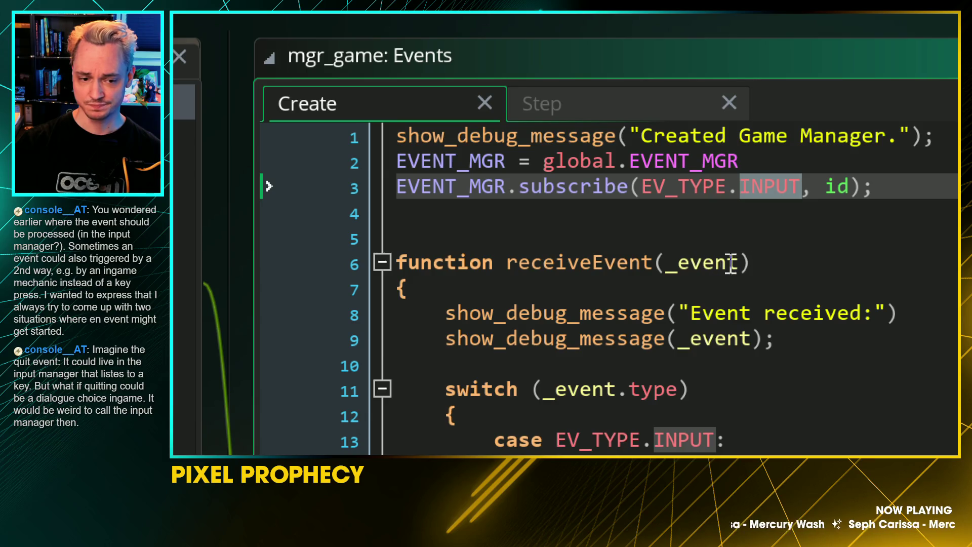
{"action": "scroll", "coordinate": [781, 190], "scroll_direction": "down", "scroll_amount": 1}
{"action": "left_click", "coordinate": [630, 175]}
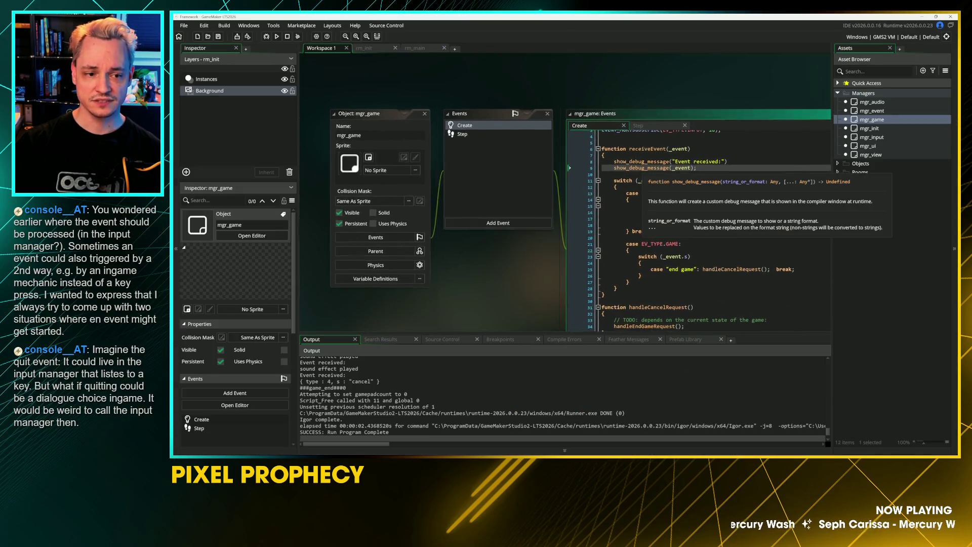
Open mgr_input and inspect its Create code, including the key_cancel assignment
{"action": "double_click", "coordinate": [880, 138]}
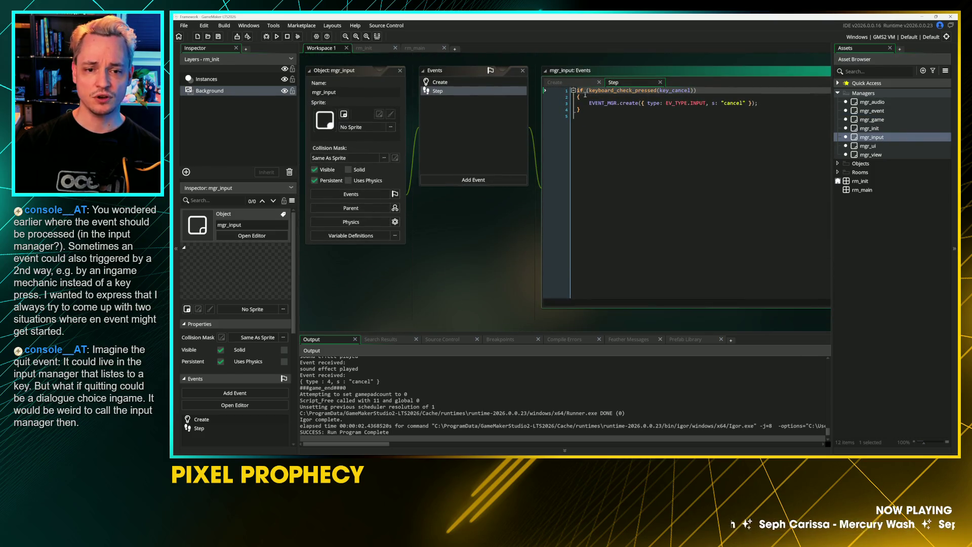
{"action": "left_click", "coordinate": [564, 82]}
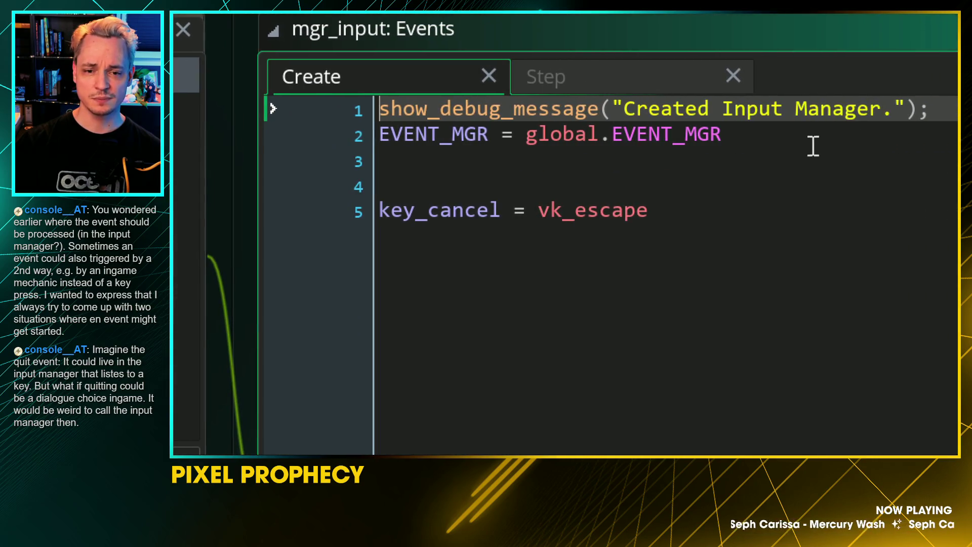
{"action": "left_click_drag", "start_coordinate": [812, 146], "coordinate": [402, 152]}
{"action": "left_click", "coordinate": [451, 170]}
{"action": "left_click", "coordinate": [449, 213]}
{"action": "double_click", "coordinate": [449, 212]}
{"action": "left_click", "coordinate": [466, 261]}
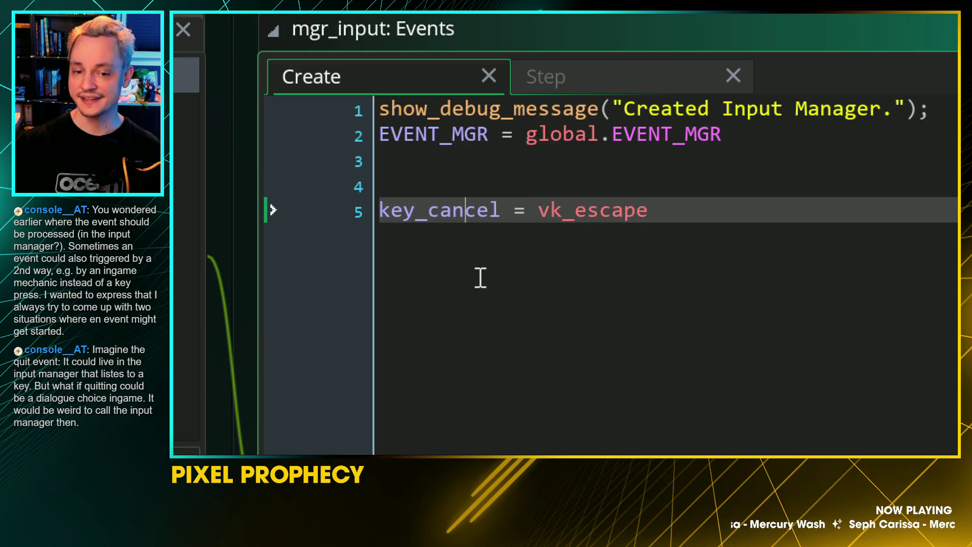
View mgr_input's Step code and the line creating the INPUT "cancel" event
{"action": "mouse_move", "coordinate": [583, 212]}
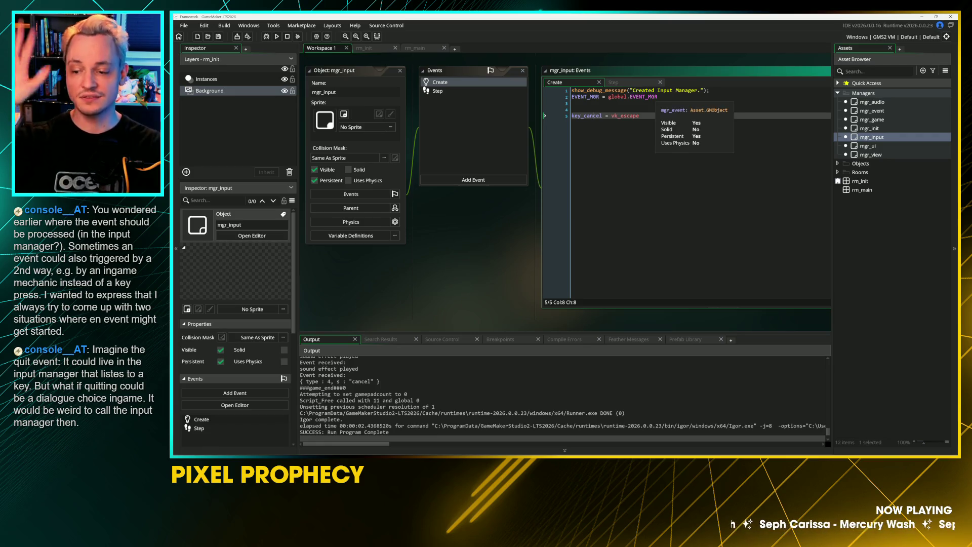
{"action": "left_click", "coordinate": [437, 91]}
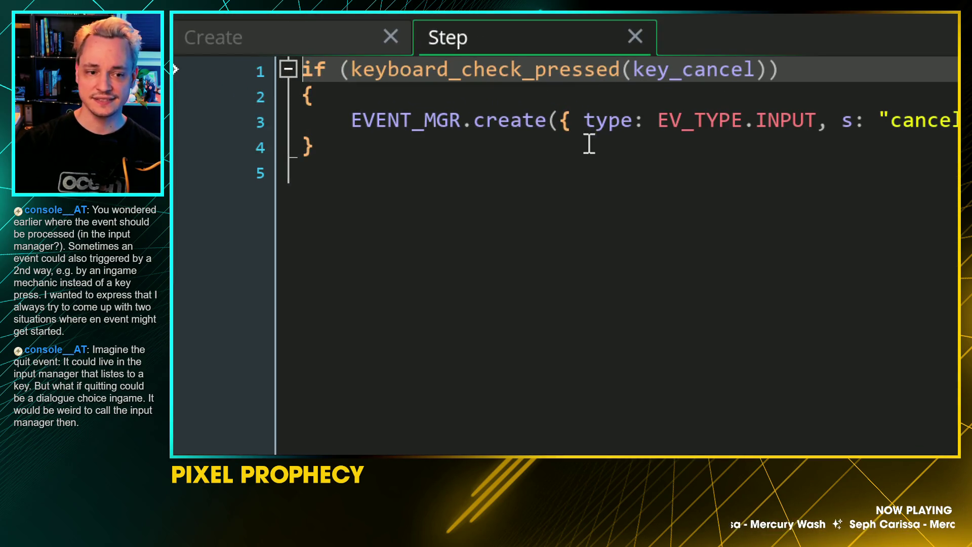
{"action": "mouse_move", "coordinate": [350, 119]}
{"action": "left_mouse_down"}
{"action": "mouse_move", "coordinate": [810, 146]}
{"action": "mouse_move", "coordinate": [861, 140]}
{"action": "mouse_move", "coordinate": [861, 130]}
{"action": "left_mouse_up"}
{"action": "left_click", "coordinate": [714, 227]}
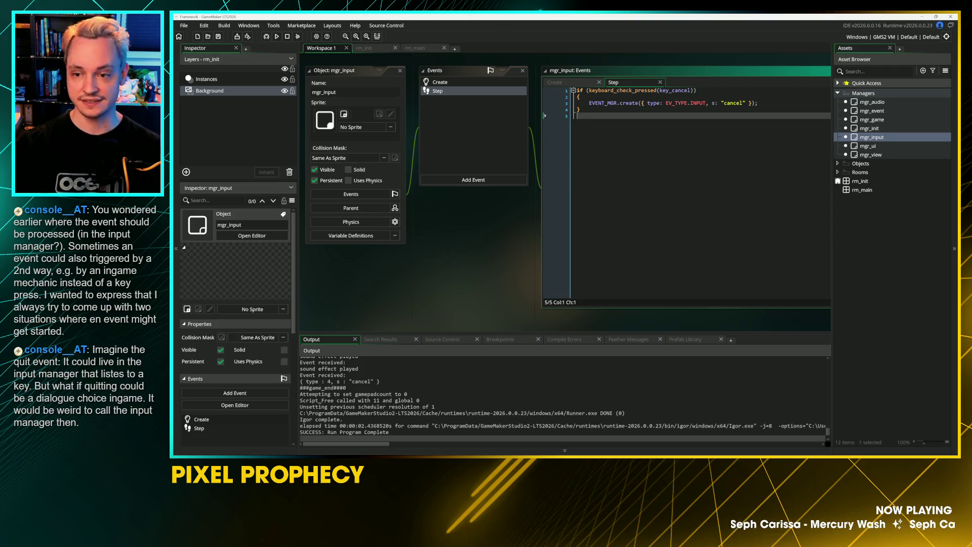
In mgr_game, duplicate the INPUT subscribe line, change it to EV_TYPE.GAME, and save
{"action": "double_click", "coordinate": [862, 120]}
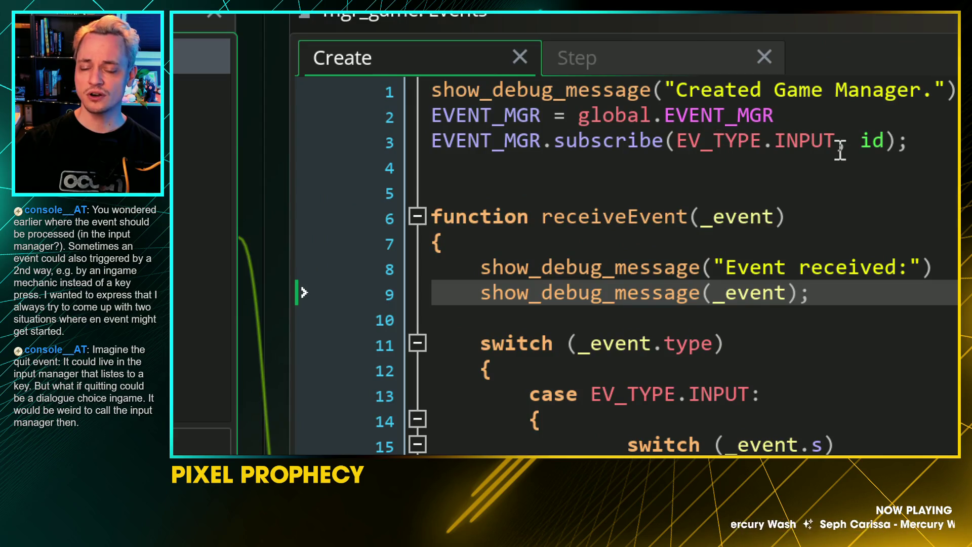
{"action": "left_click", "coordinate": [803, 144]}
{"action": "left_click", "coordinate": [690, 191]}
{"action": "left_click", "coordinate": [686, 139]}
{"action": "key", "text": "ctrl+d"}
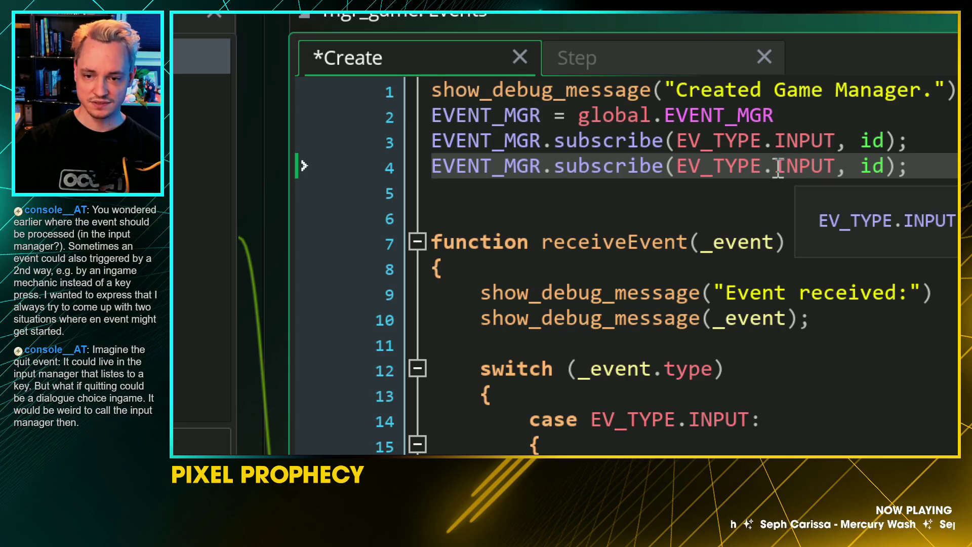
{"action": "left_click_drag", "start_coordinate": [778, 168], "coordinate": [835, 168]}
{"action": "type", "text": "GAME"}
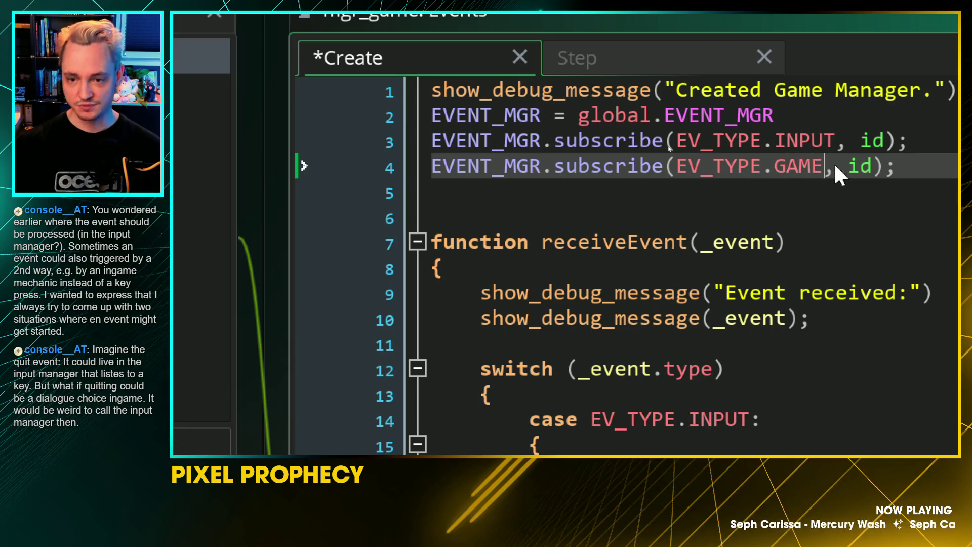
{"action": "left_click", "coordinate": [842, 167]}
{"action": "key", "text": "ctrl+s"}
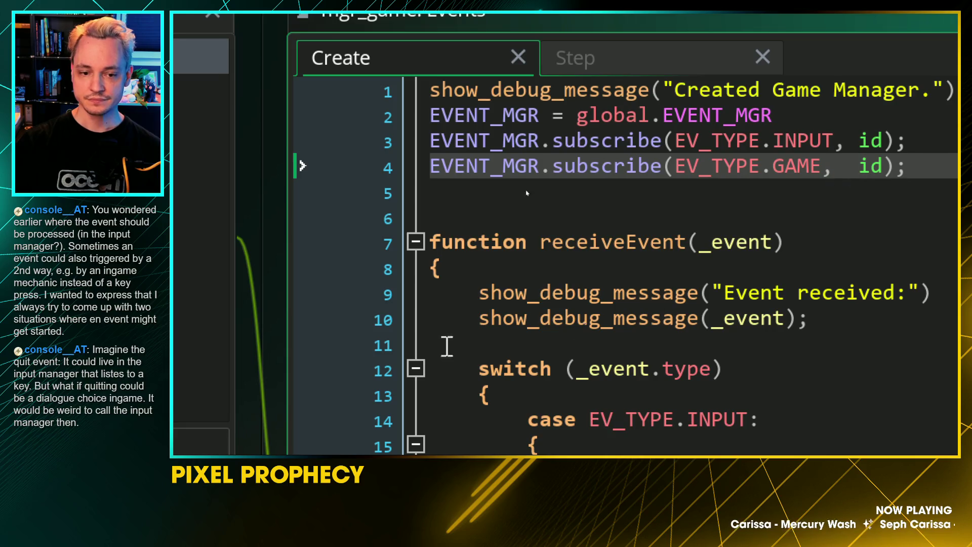
Look over the INPUT case line and the receiveEvent function
{"action": "scroll", "coordinate": [757, 340], "scroll_direction": "down", "scroll_amount": 3}
{"action": "left_click", "coordinate": [567, 183]}
{"action": "scroll", "coordinate": [576, 162], "scroll_direction": "up", "scroll_amount": 1}
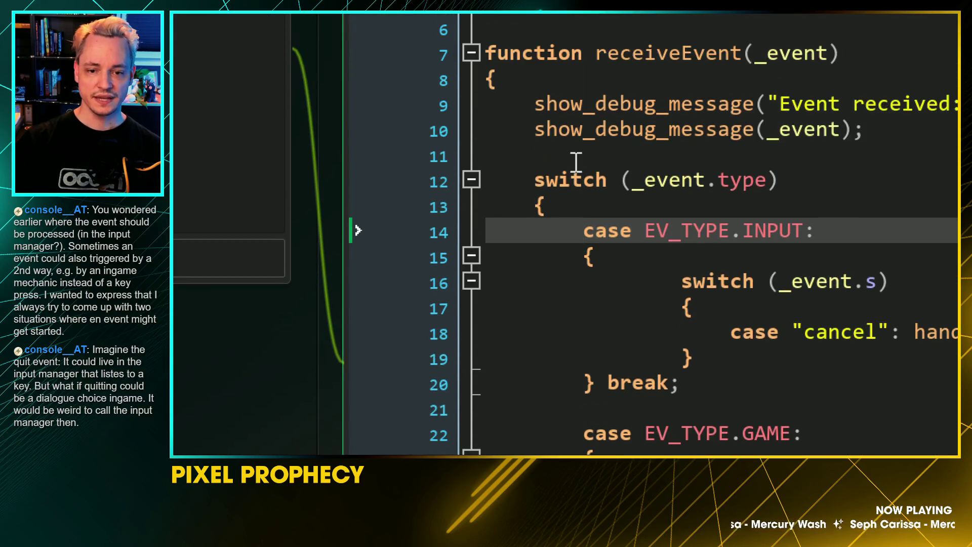
{"action": "left_click", "coordinate": [595, 118]}
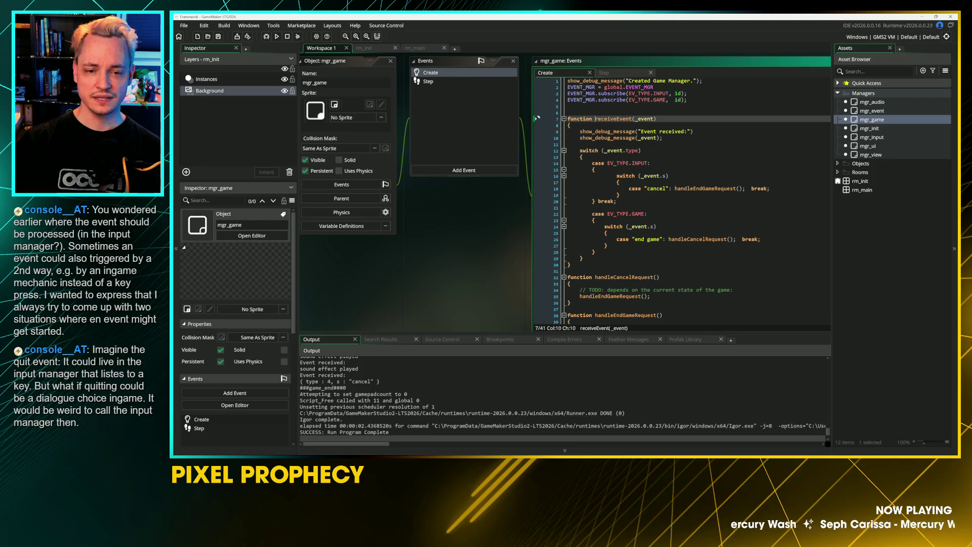
Insert a blank line after line 30, remove blank line 5, and save the project
{"action": "left_click", "coordinate": [535, 258]}
{"action": "key", "text": "Down"}
{"action": "key", "text": "Return"}
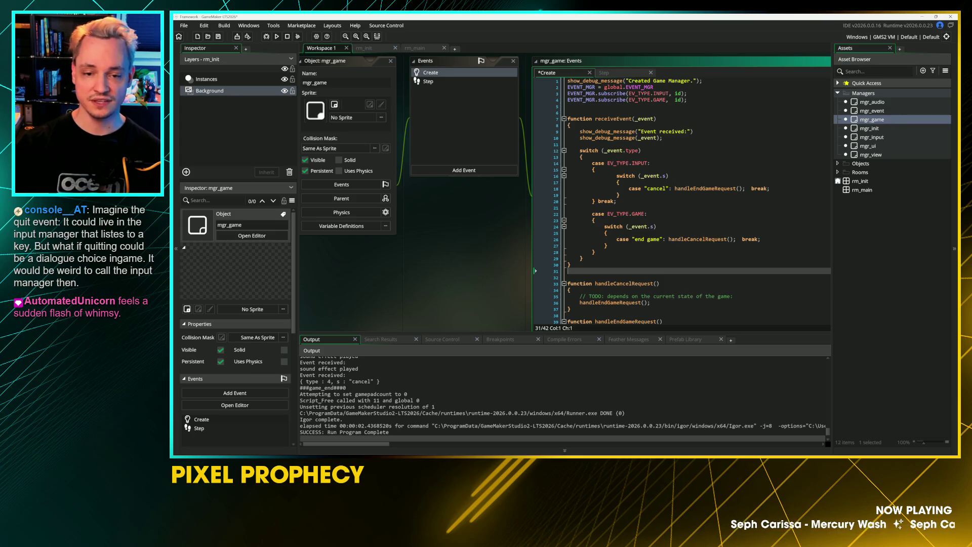
{"action": "left_click", "coordinate": [580, 106]}
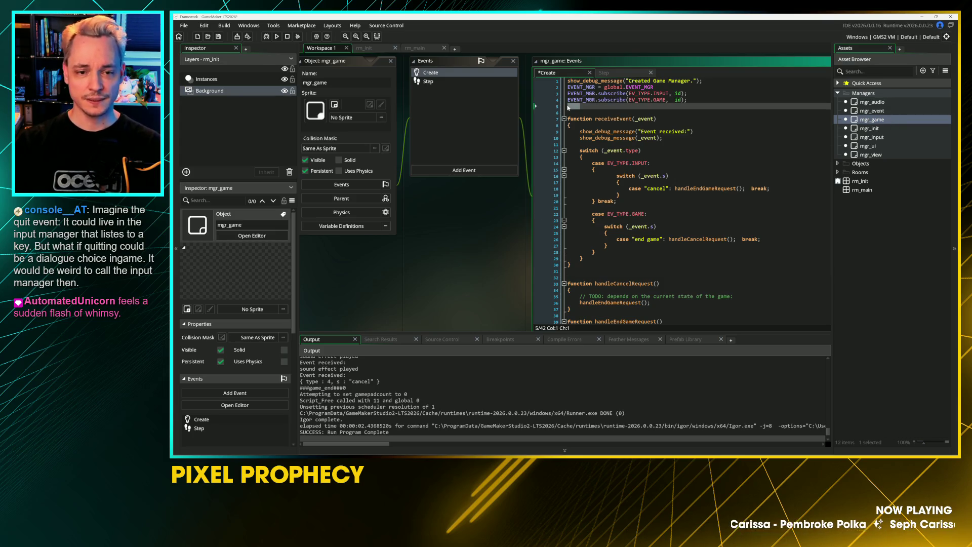
{"action": "key", "text": "BackSpace"}
{"action": "key", "text": "BackSpace"}
{"action": "left_click", "coordinate": [571, 119]}
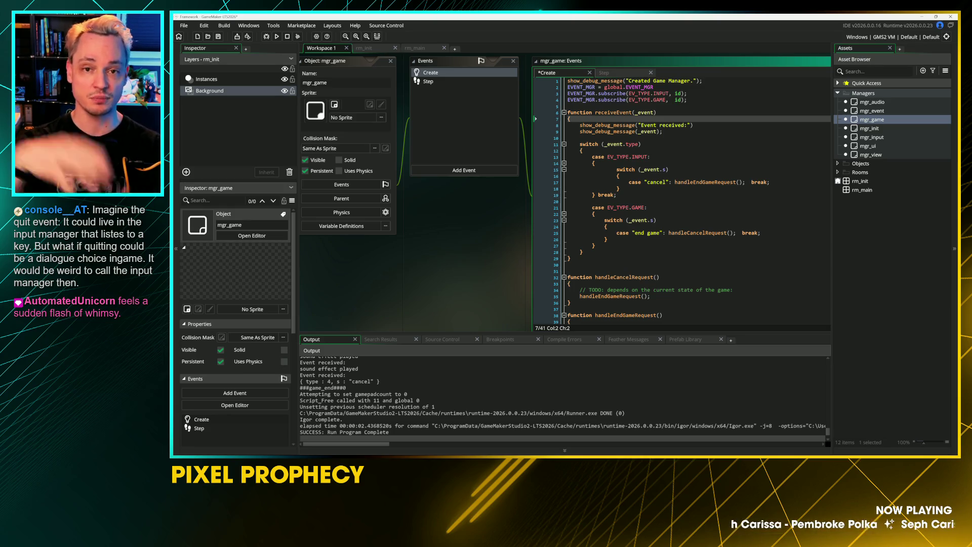
{"action": "key", "text": "ctrl+s"}
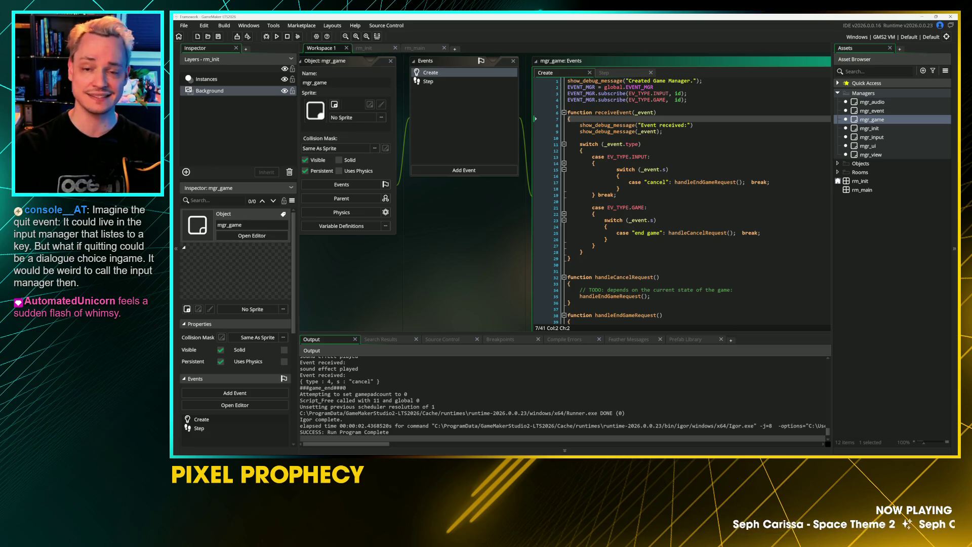
{"action": "left_click_drag", "start_coordinate": [487, 245], "coordinate": [444, 268]}
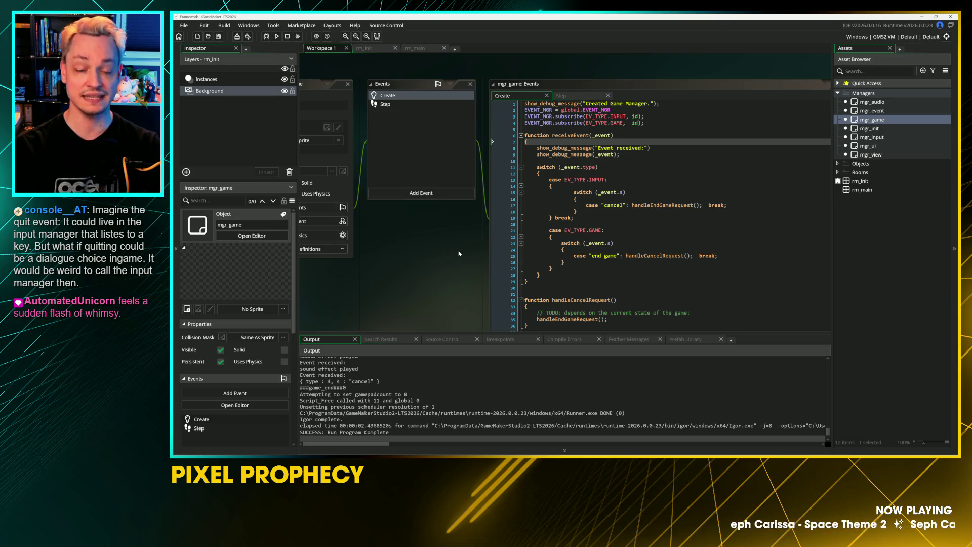
{"action": "scroll", "coordinate": [454, 316], "scroll_direction": "up", "scroll_amount": 1}
Outdent the INPUT case's inner switch block one level and save
{"action": "left_click_drag", "start_coordinate": [577, 223], "coordinate": [476, 207]}
{"action": "key", "text": "shift+Tab"}
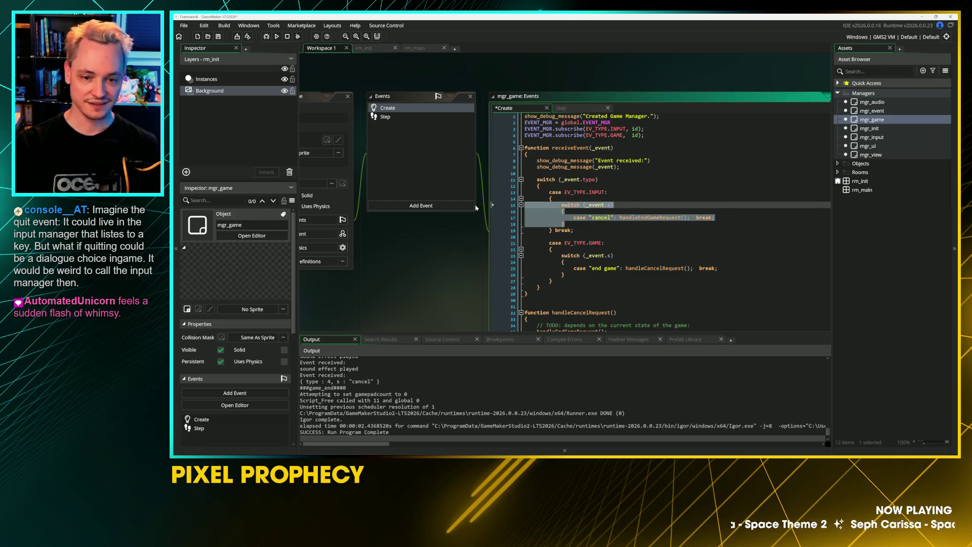
{"action": "left_click", "coordinate": [587, 242]}
{"action": "key", "text": "ctrl+s"}
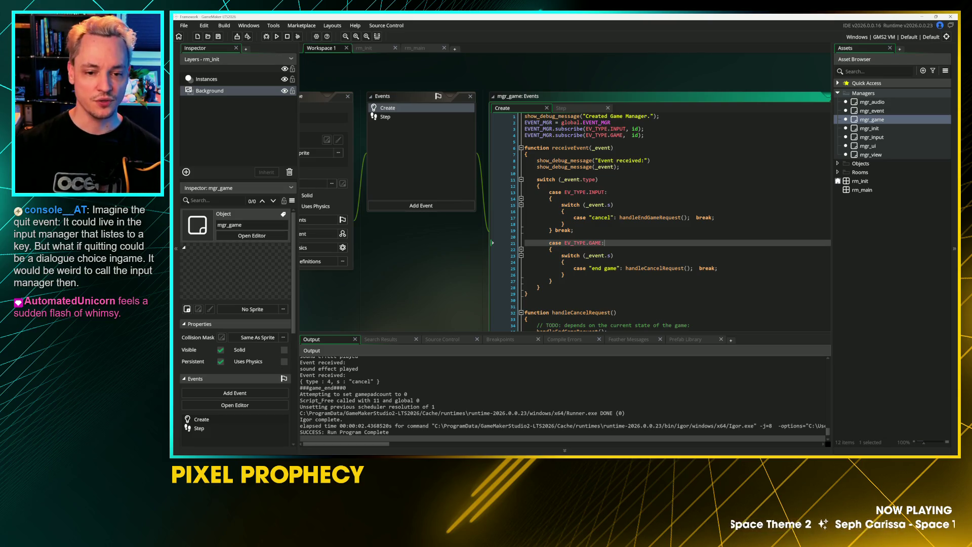
Realign the break on line 17 with the other case and save
{"action": "left_click_drag", "start_coordinate": [439, 288], "coordinate": [413, 265]}
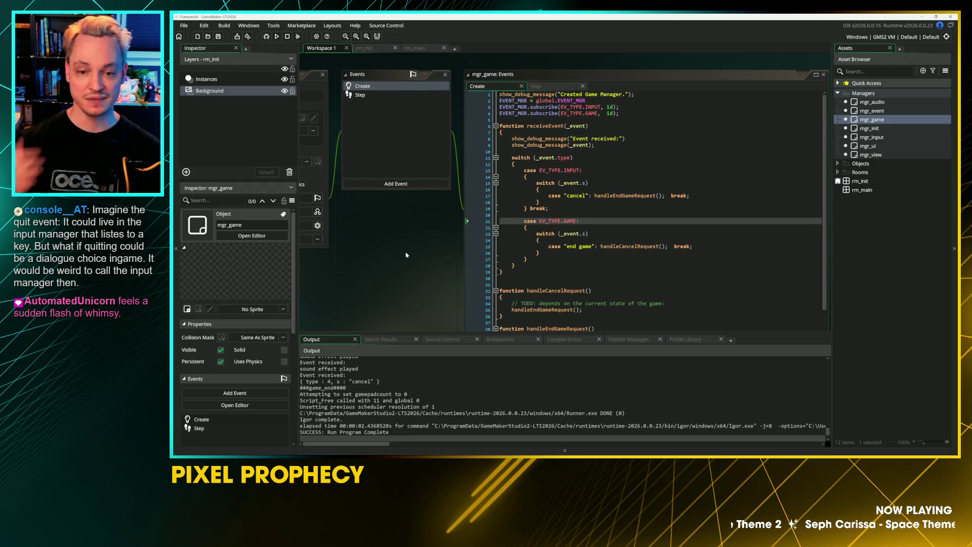
{"action": "left_click", "coordinate": [667, 195]}
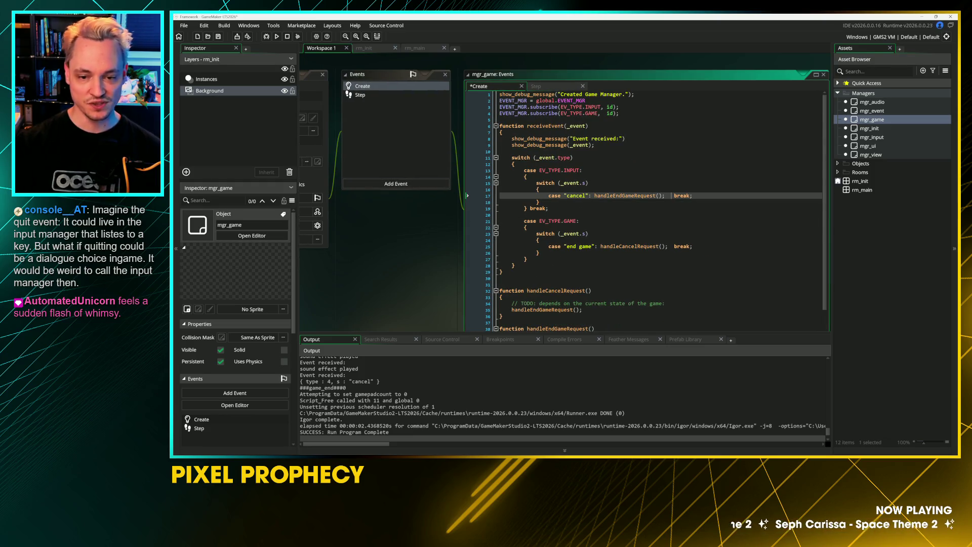
{"action": "key", "text": "ctrl+s"}
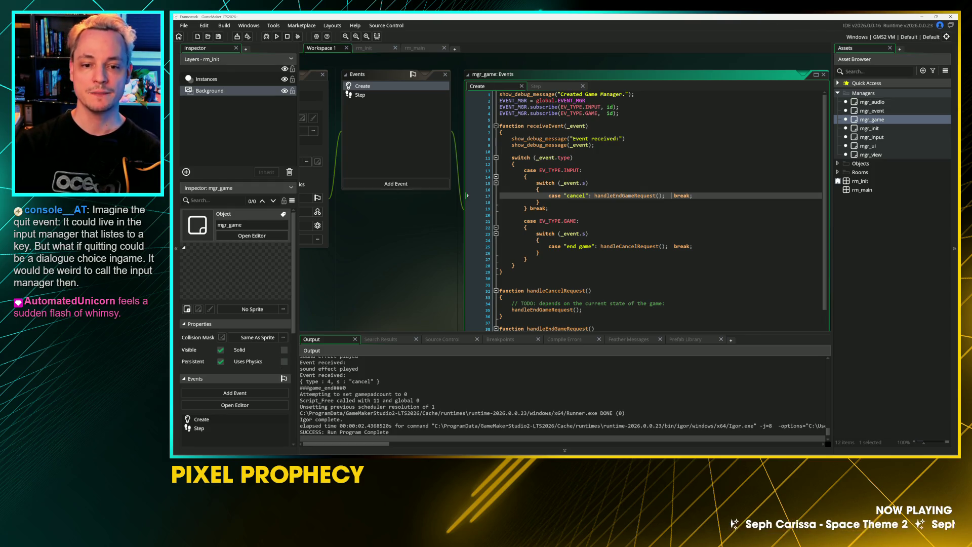
Return to the receiveEvent function, then reopen the mgr_input object
{"action": "left_click", "coordinate": [557, 253]}
{"action": "mouse_move", "coordinate": [450, 283]}
{"action": "left_mouse_down"}
{"action": "mouse_move", "coordinate": [412, 233]}
{"action": "mouse_move", "coordinate": [413, 281]}
{"action": "left_mouse_up"}
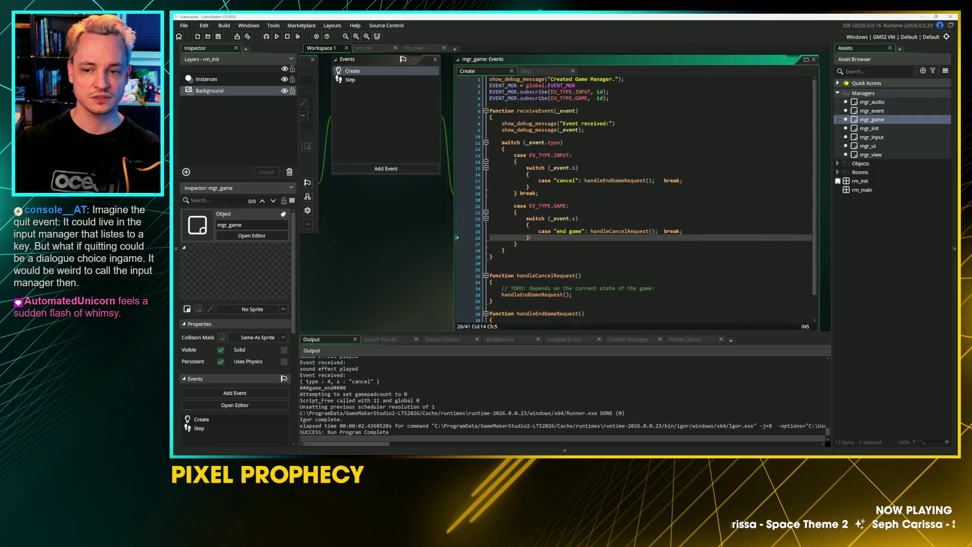
{"action": "left_click", "coordinate": [499, 110]}
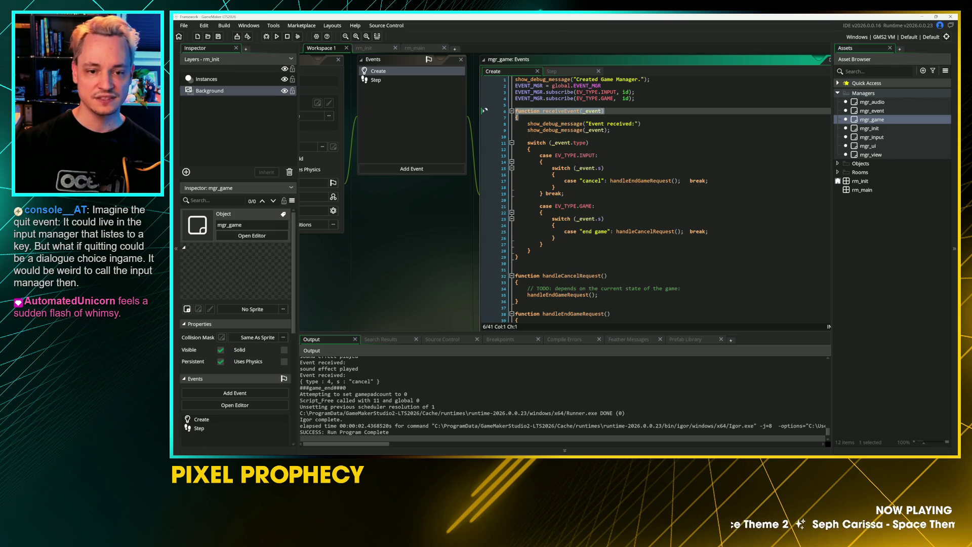
{"action": "key", "text": "Down"}
{"action": "double_click", "coordinate": [871, 137]}
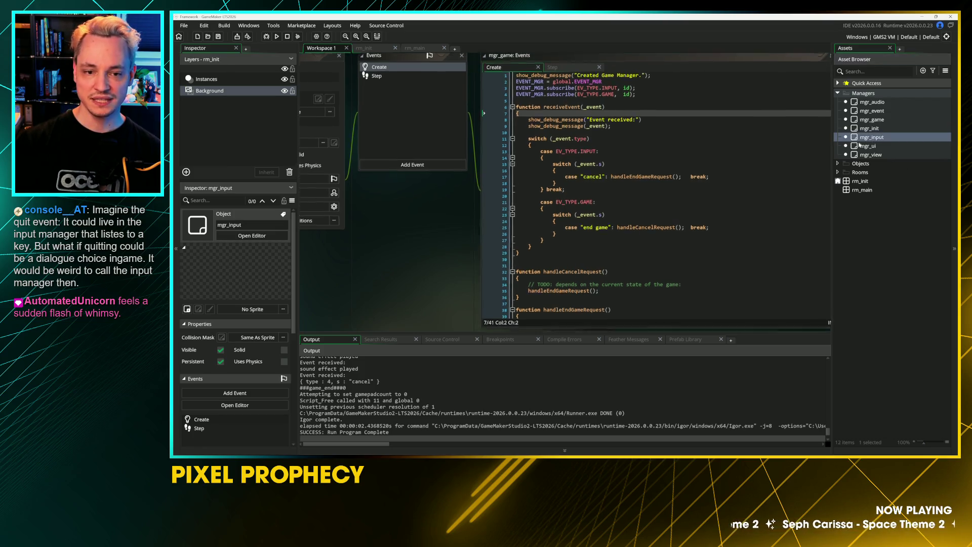
Add an empty function receiveEvent(_event) below key_cancel in mgr_input's Create code and save
{"action": "left_click", "coordinate": [557, 82]}
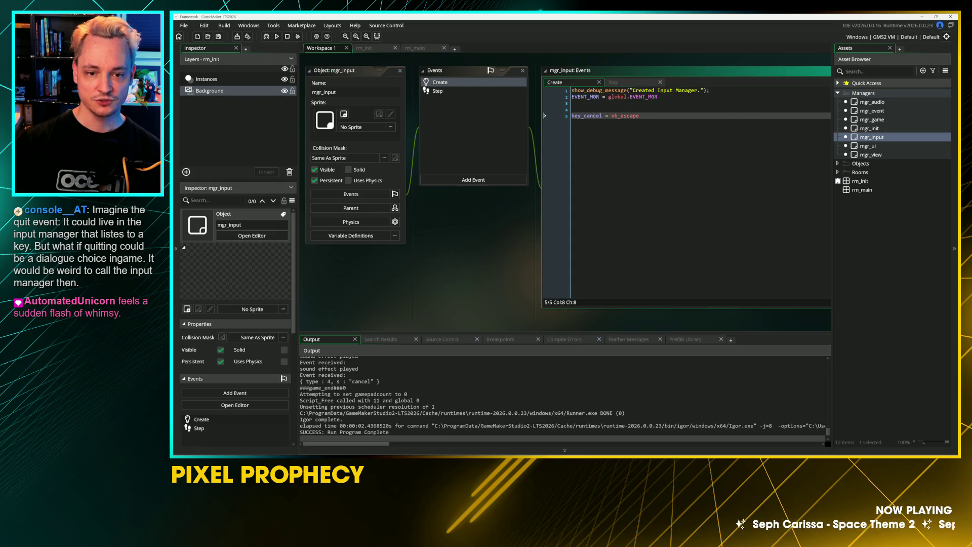
{"action": "key", "text": "Return"}
{"action": "key", "text": "Return"}
{"action": "type", "text": "function receiveEvent(_event)"}
{"action": "key", "text": "Return"}
{"action": "type", "text": "{"}
{"action": "key", "text": "Return"}
{"action": "type", "text": "}"}
{"action": "key", "text": "ctrl+s"}
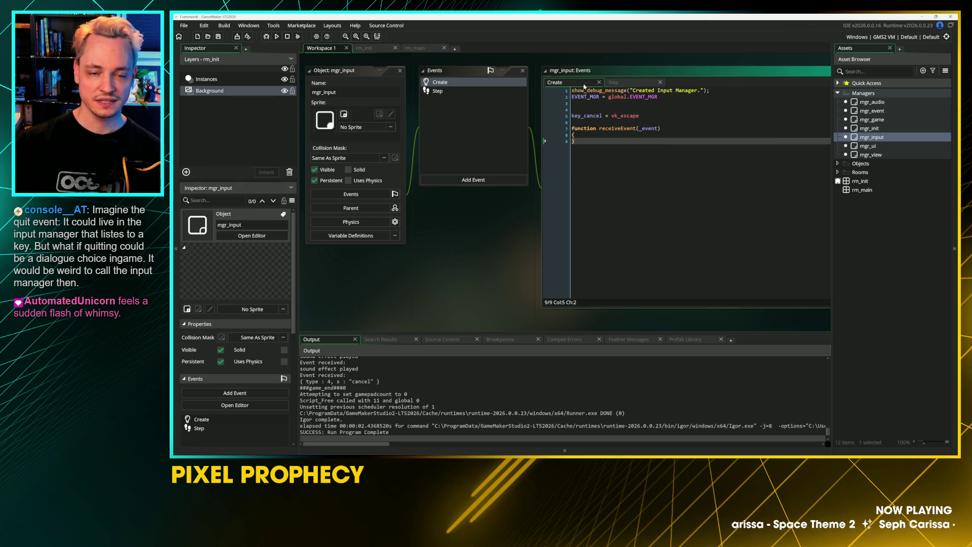
Fill receiveEvent with switch (_event.type), case EV_TYPE.INPUT, and an inner switch (_event.s) block
{"action": "scroll", "coordinate": [492, 192], "scroll_direction": "up", "scroll_amount": 5}
{"action": "scroll", "coordinate": [493, 193], "scroll_direction": "up", "scroll_amount": 2}
{"action": "left_click", "coordinate": [602, 128]}
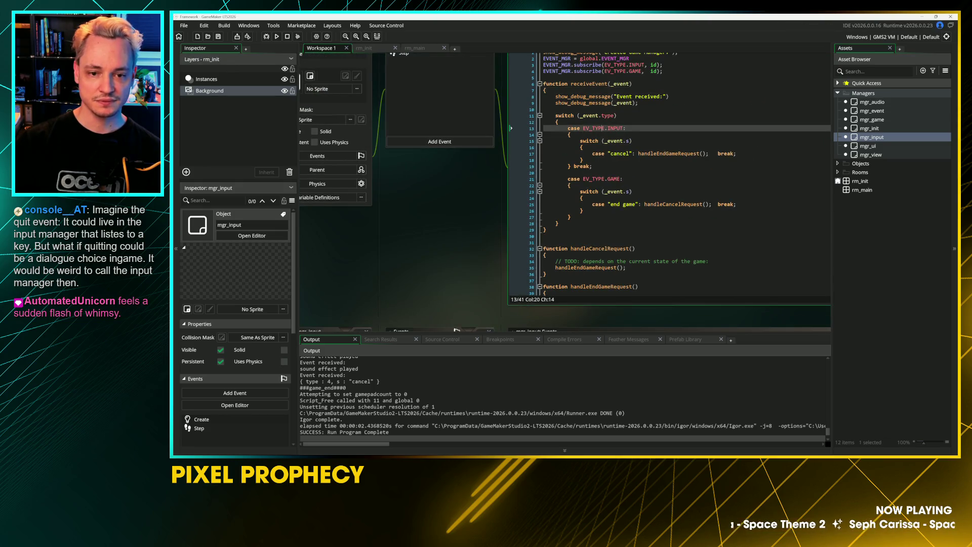
{"action": "left_click", "coordinate": [531, 116]}
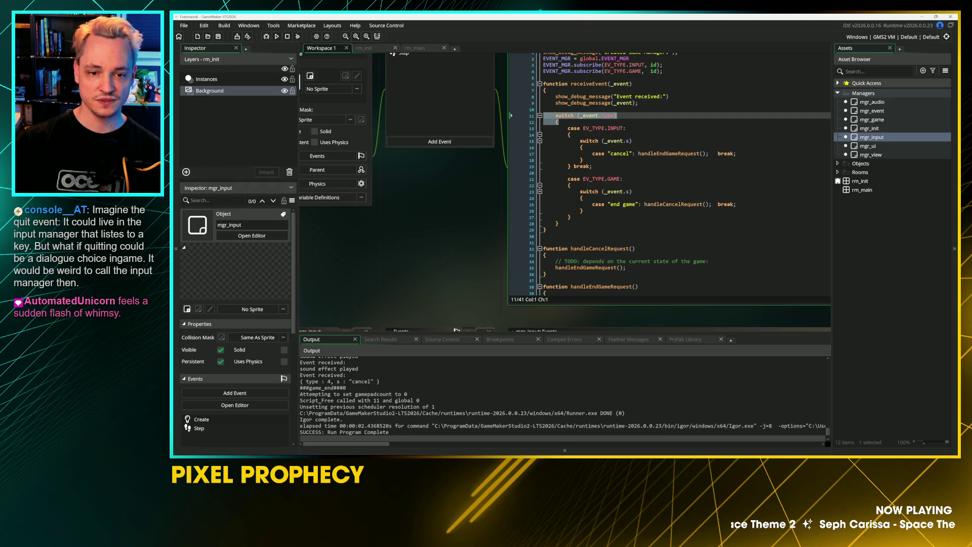
{"action": "left_click_drag", "start_coordinate": [528, 141], "coordinate": [517, 115]}
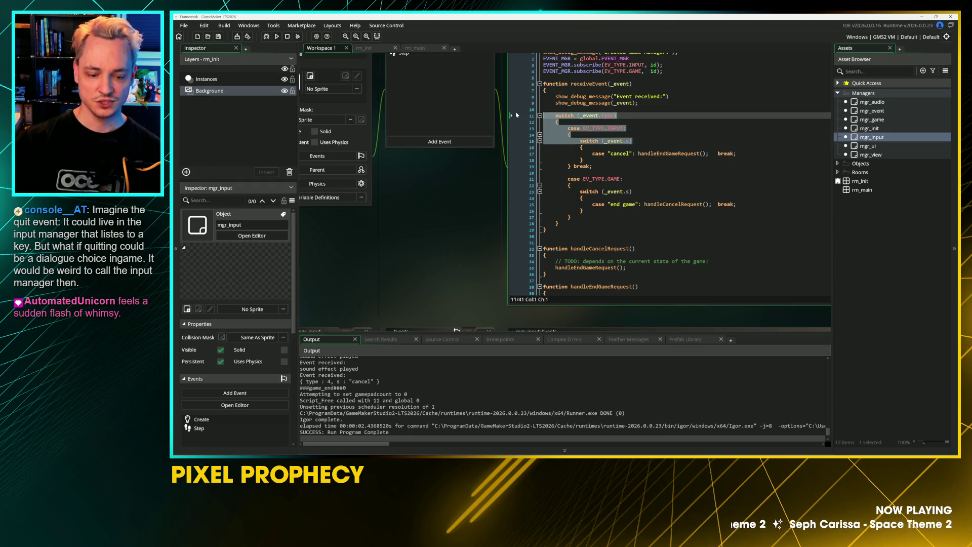
{"action": "scroll", "coordinate": [440, 119], "scroll_direction": "down", "scroll_amount": 1}
{"action": "type", "text": "switch (_event.type) { case EV_TYPE.INPUT: { switch (_event.s"}
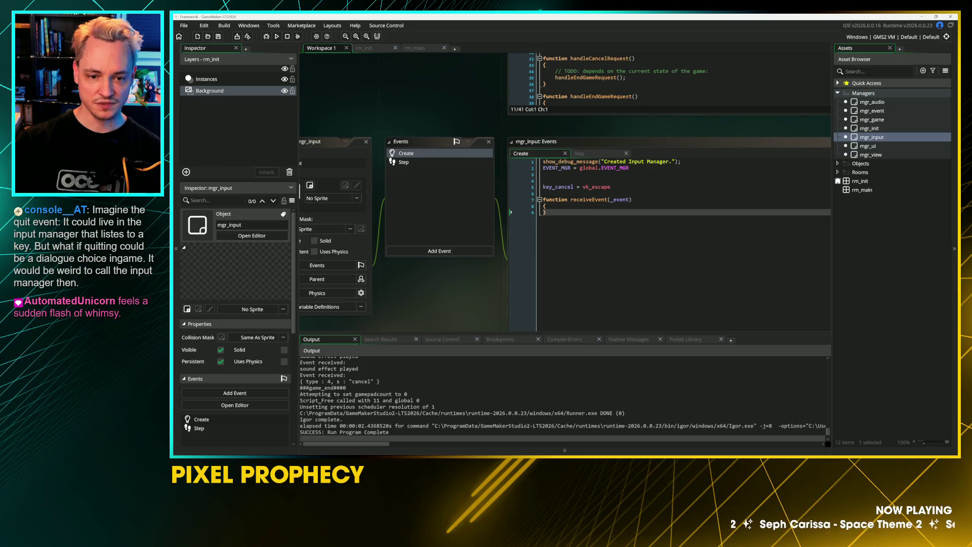
{"action": "key", "text": "Return"}
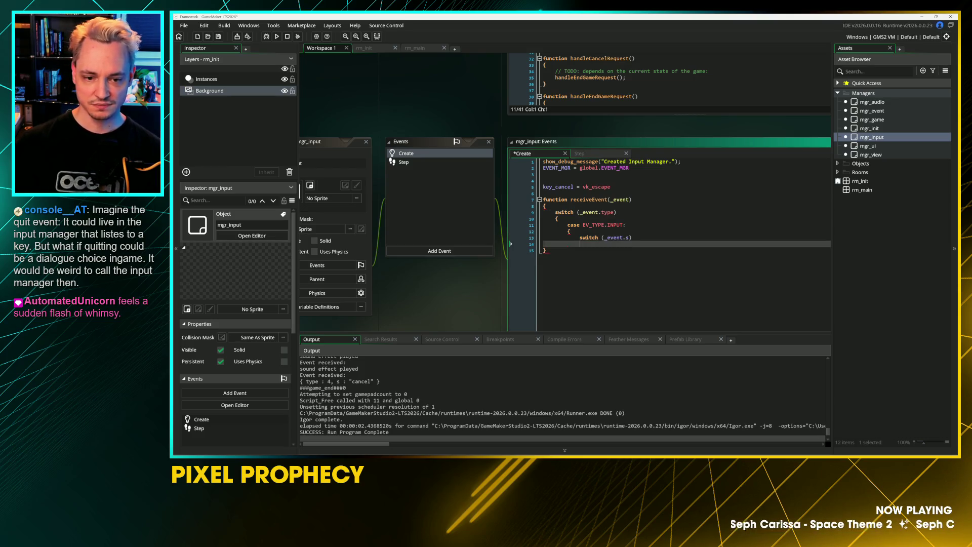
{"action": "left_click", "coordinate": [567, 238]}
{"action": "key", "text": "Return"}
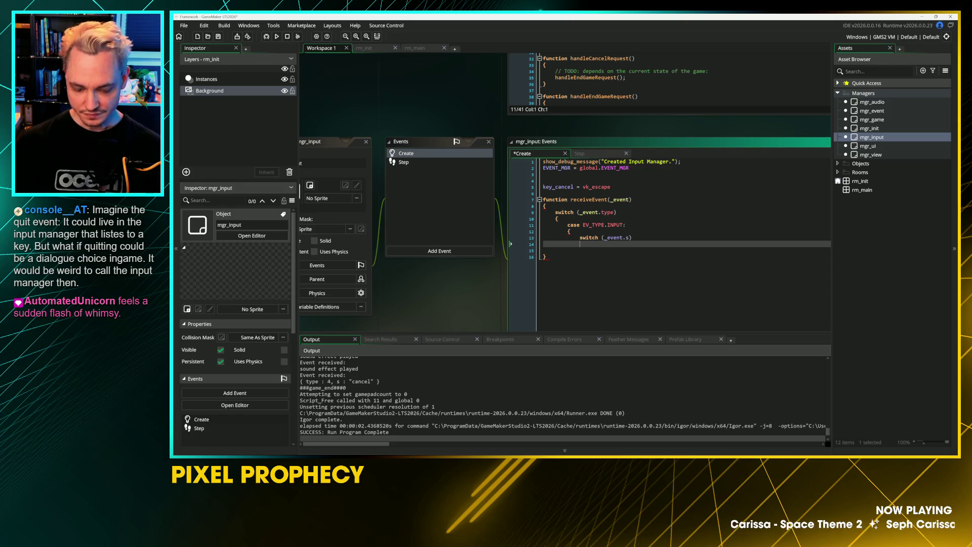
{"action": "type", "text": "{"}
{"action": "key", "text": "Return"}
{"action": "key", "text": "Return"}
{"action": "key", "text": "Return"}
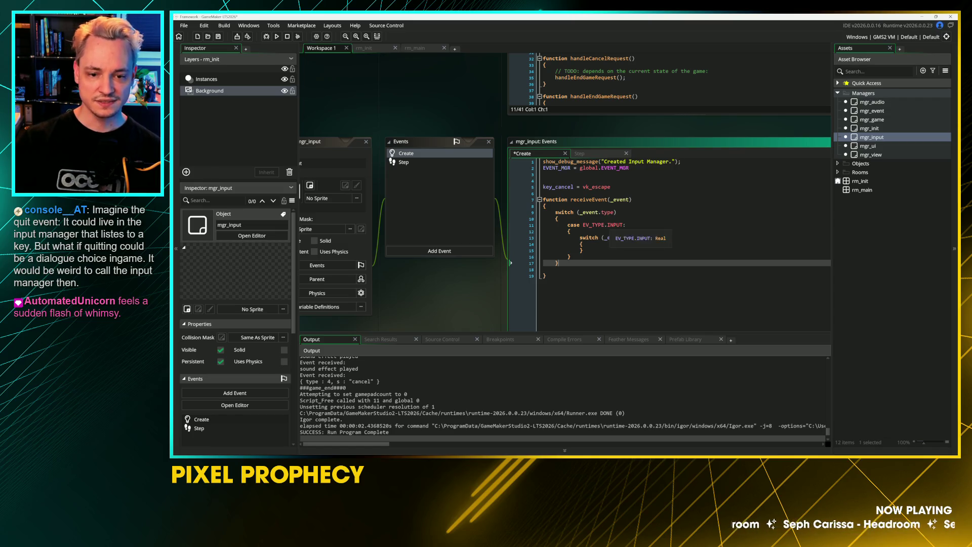
Delete the extra empty line 18 and check the receiveEvent block
{"action": "double_click", "coordinate": [594, 224]}
{"action": "left_click", "coordinate": [558, 263]}
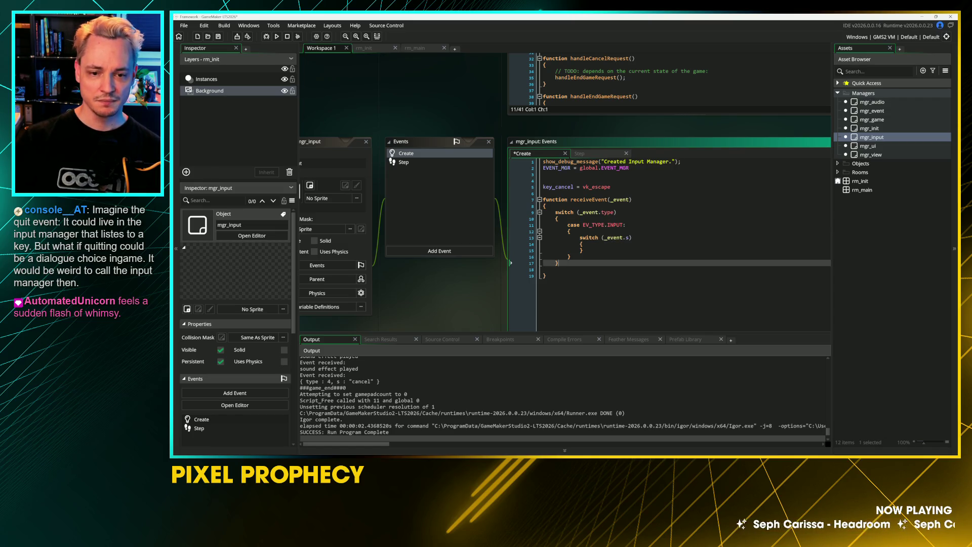
{"action": "left_click", "coordinate": [567, 269]}
{"action": "key", "text": "BackSpace"}
{"action": "mouse_move", "coordinate": [511, 263]}
{"action": "left_mouse_down"}
{"action": "mouse_move", "coordinate": [510, 213]}
{"action": "mouse_move", "coordinate": [500, 200]}
{"action": "left_mouse_up"}
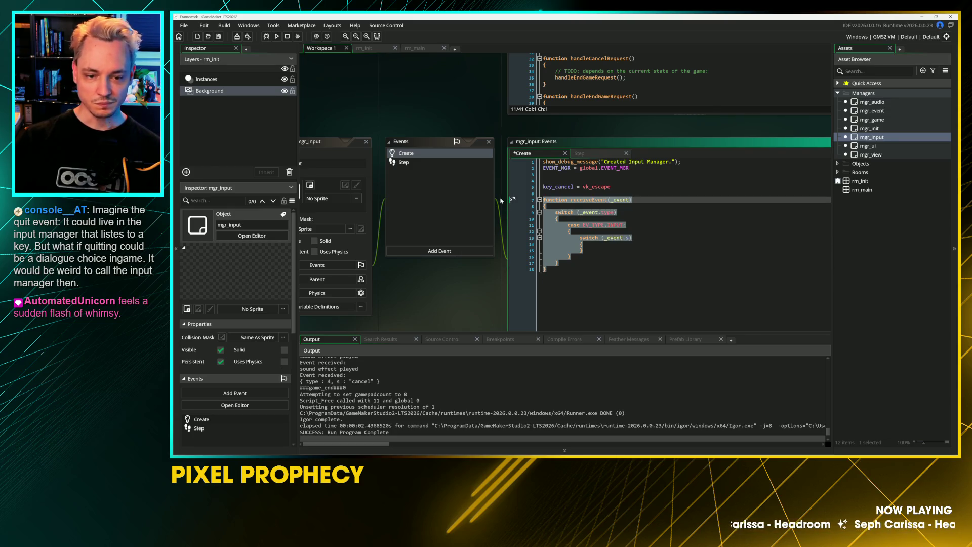
{"action": "left_click", "coordinate": [510, 243]}
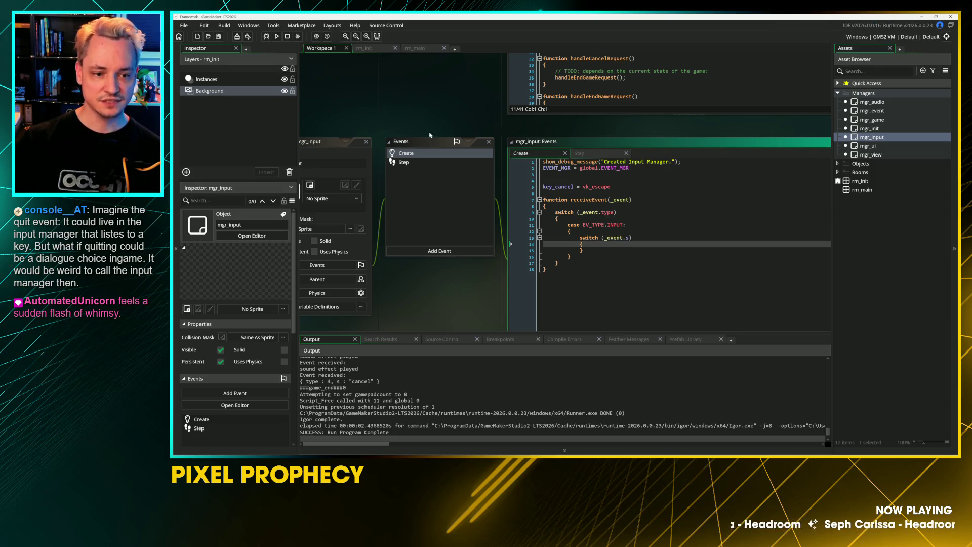
Open the mgr_ui, mgr_view, mgr_game and mgr_audio object editors in turn
{"action": "left_click", "coordinate": [880, 145]}
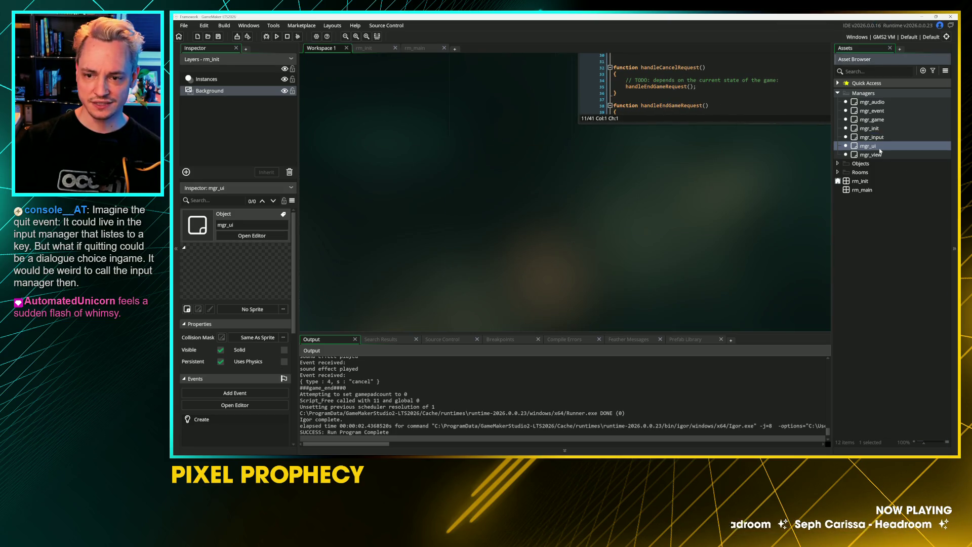
{"action": "double_click", "coordinate": [879, 149]}
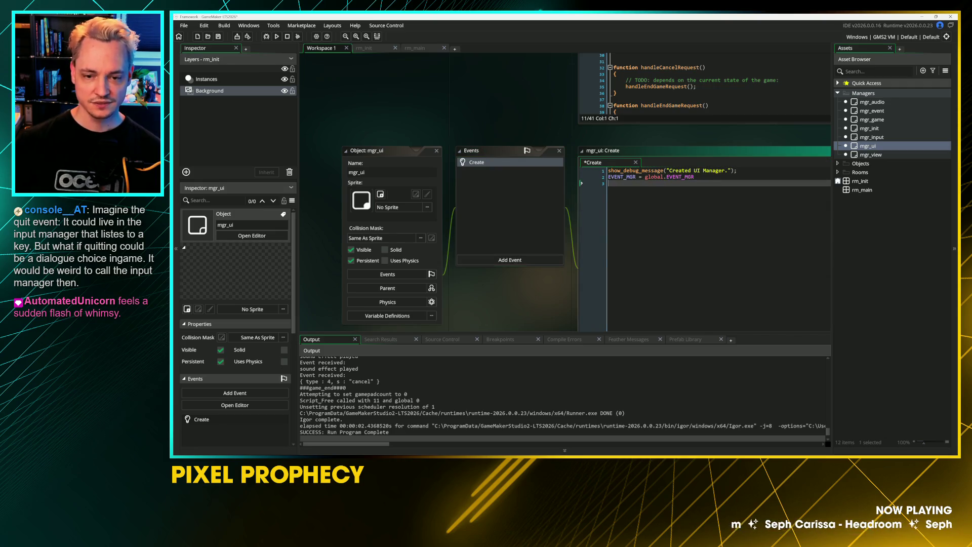
{"action": "double_click", "coordinate": [870, 155]}
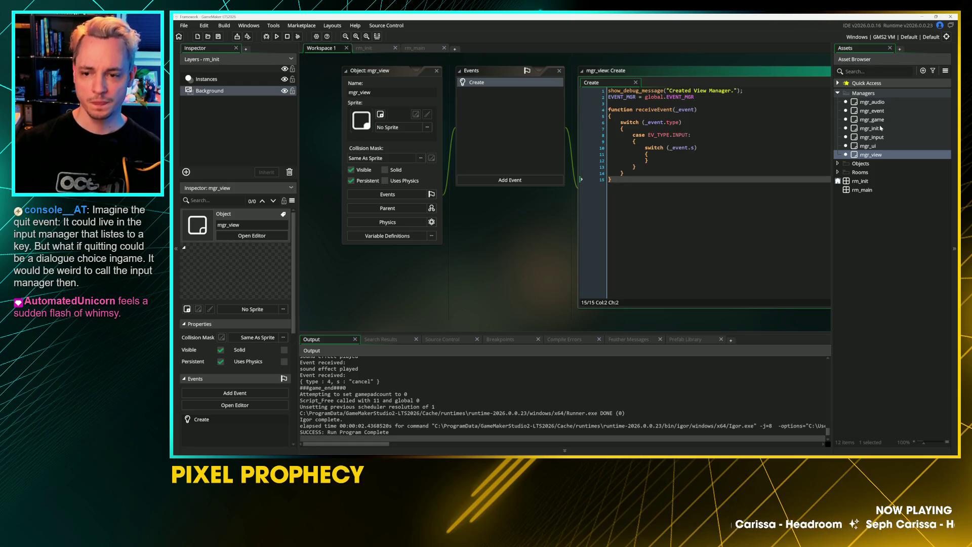
{"action": "double_click", "coordinate": [866, 119]}
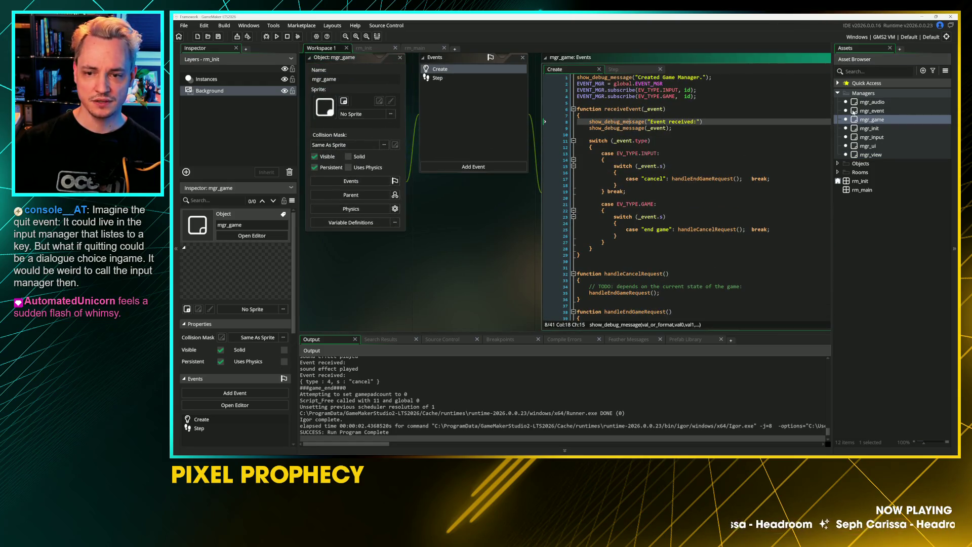
{"action": "double_click", "coordinate": [874, 102]}
{"action": "left_click", "coordinate": [580, 147]}
Paste the receiveEvent switch function after the existing one and change INPUT to AUDIO
{"action": "key", "text": "ctrl+v"}
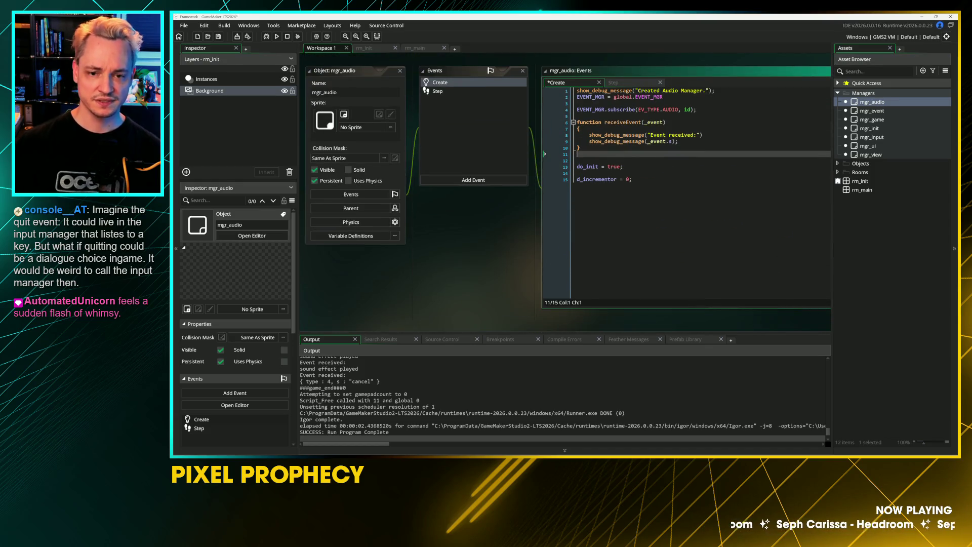
{"action": "left_click", "coordinate": [580, 147]}
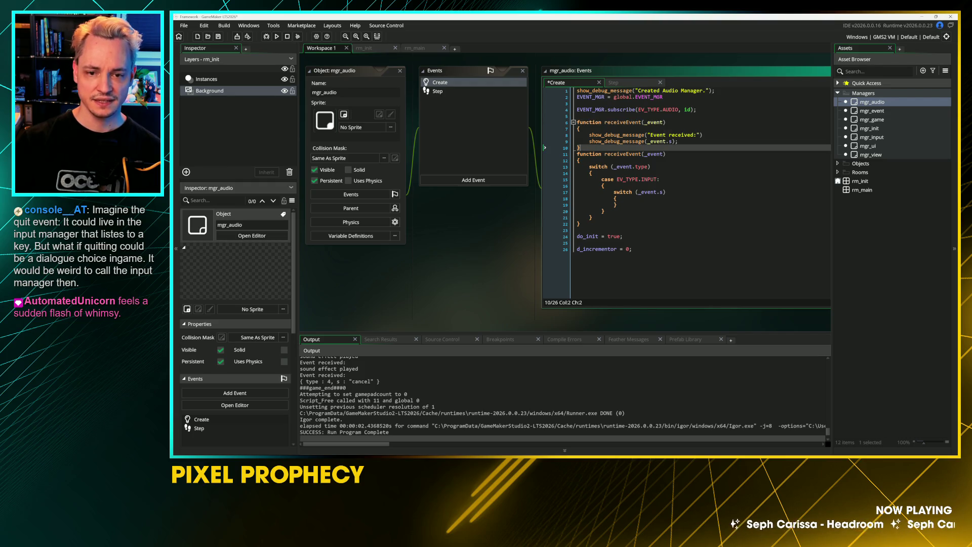
{"action": "left_click", "coordinate": [703, 135]}
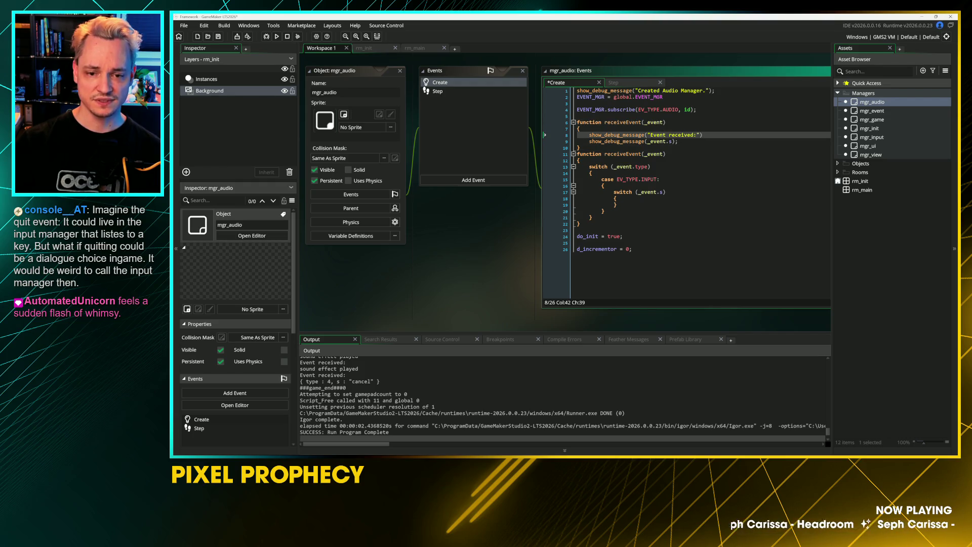
{"action": "left_click", "coordinate": [581, 147]}
{"action": "double_click", "coordinate": [649, 179]}
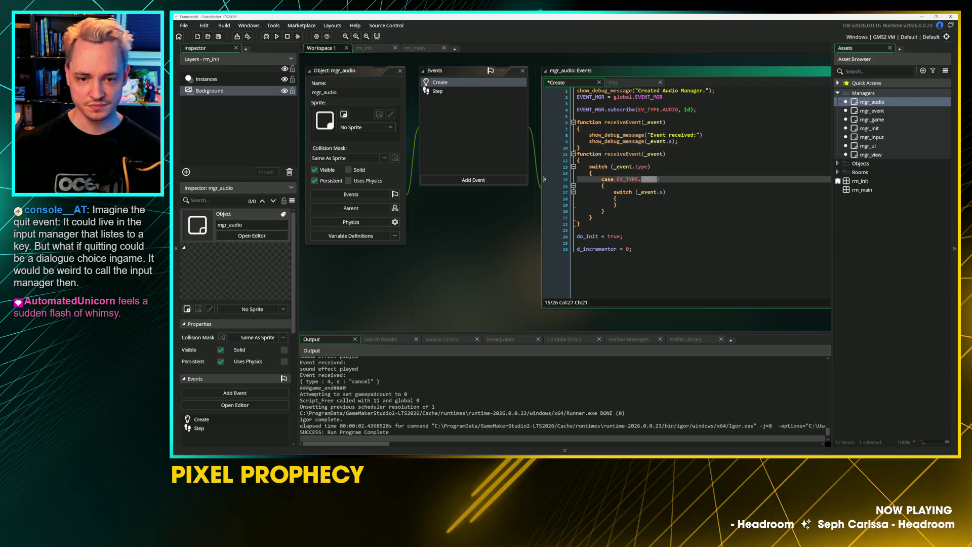
{"action": "type", "text": "AUDIO"}
{"action": "key", "text": "Down"}
{"action": "key", "text": "Down"}
{"action": "key", "text": "Down"}
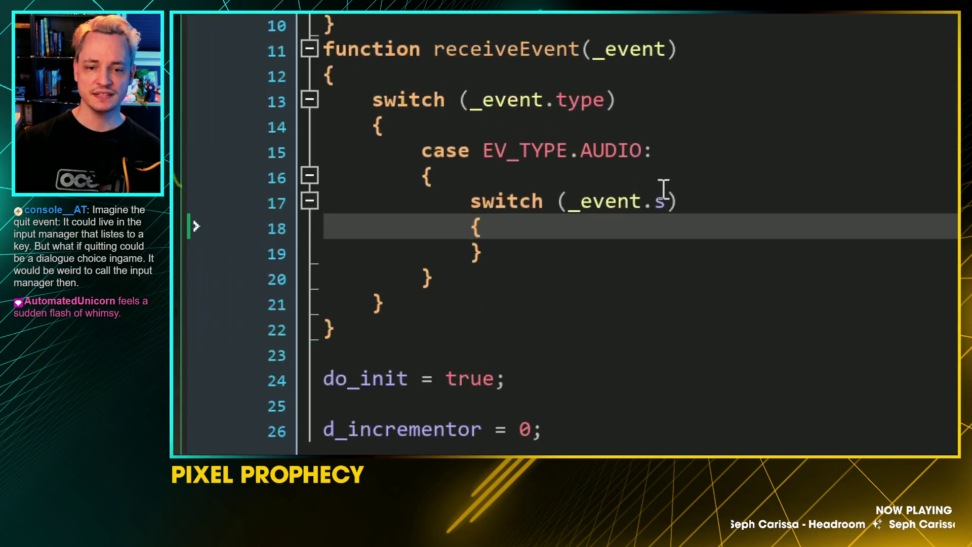
Inspect the _event.s field and the existing show_debug_message(_event.s) line
{"action": "double_click", "coordinate": [660, 202]}
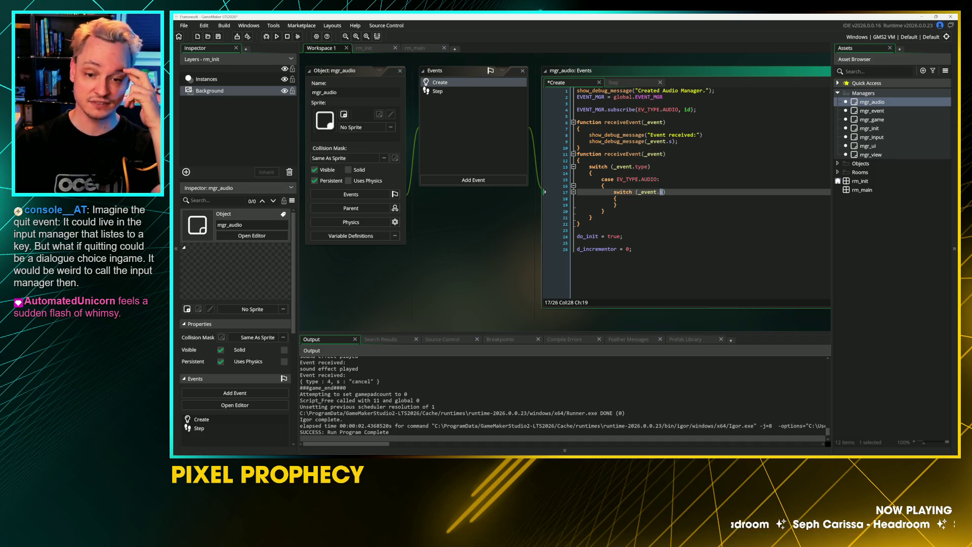
{"action": "left_click", "coordinate": [604, 211]}
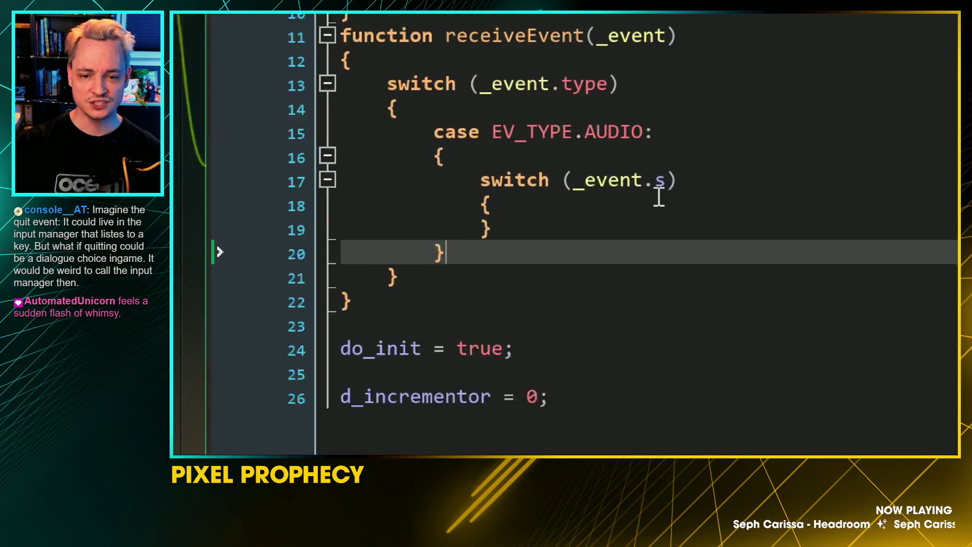
{"action": "left_click", "coordinate": [661, 192]}
{"action": "left_click", "coordinate": [644, 215]}
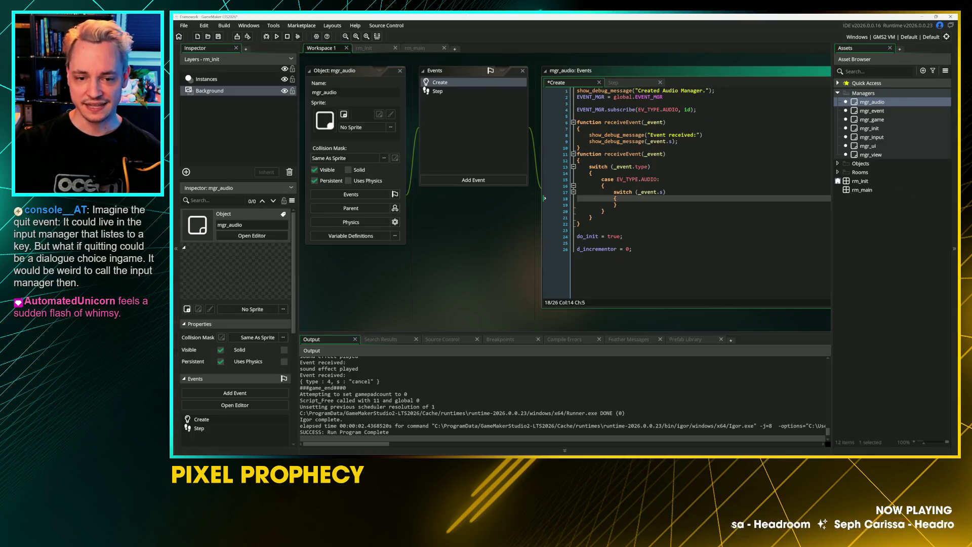
{"action": "left_click", "coordinate": [681, 141]}
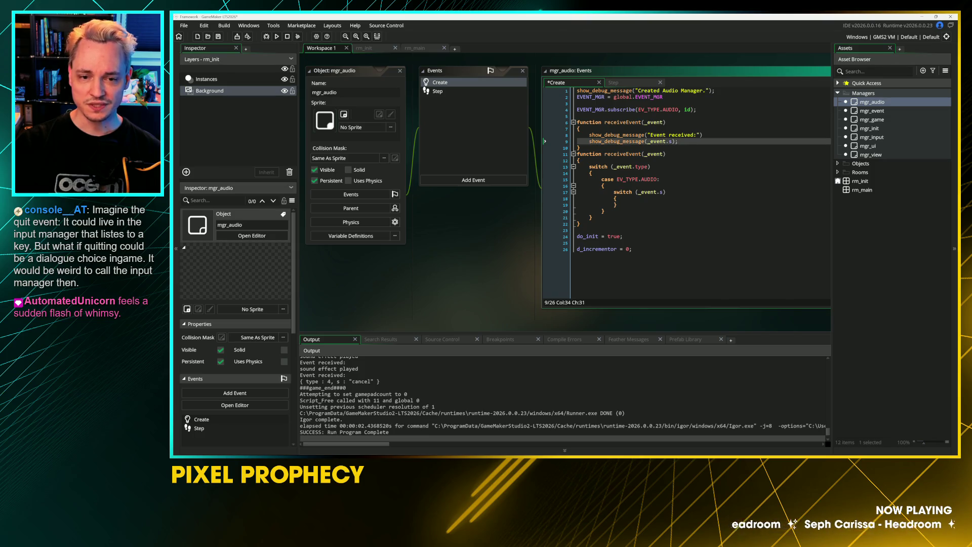
Move show_debug_message(_event.s) above the inner _event.s switch
{"action": "key", "text": "shift+Home"}
{"action": "key", "text": "ctrl+c"}
{"action": "key", "text": "BackSpace"}
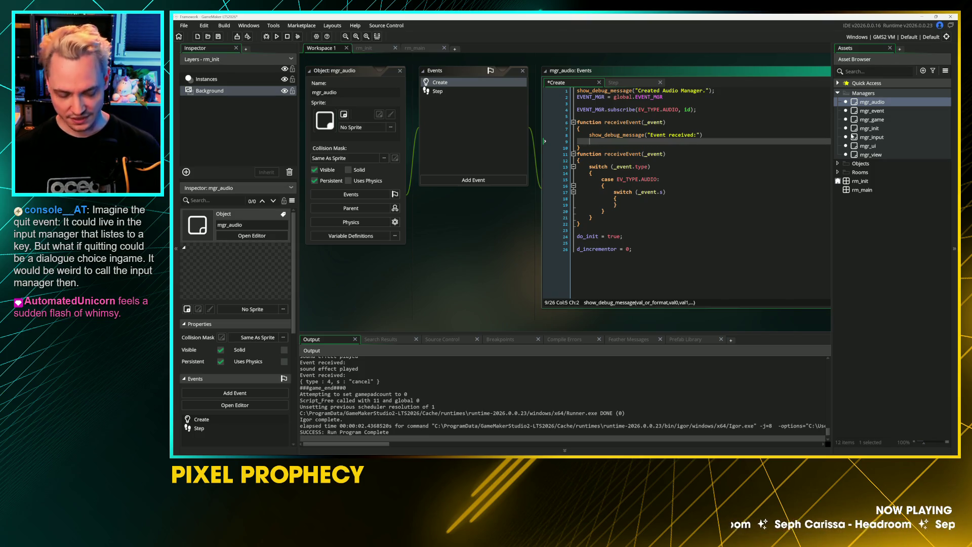
{"action": "key", "text": "Down"}
{"action": "key", "text": "Down"}
{"action": "key", "text": "Down"}
{"action": "key", "text": "End"}
{"action": "key", "text": "Return"}
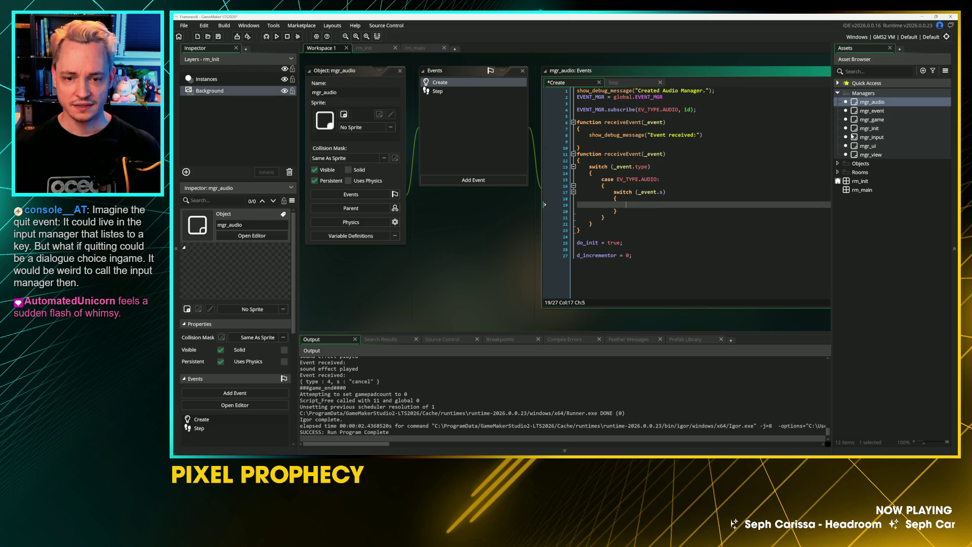
{"action": "key", "text": "Up"}
{"action": "key", "text": "Up"}
{"action": "key", "text": "Up"}
{"action": "key", "text": "End"}
{"action": "key", "text": "Return"}
{"action": "key", "text": "ctrl+v"}
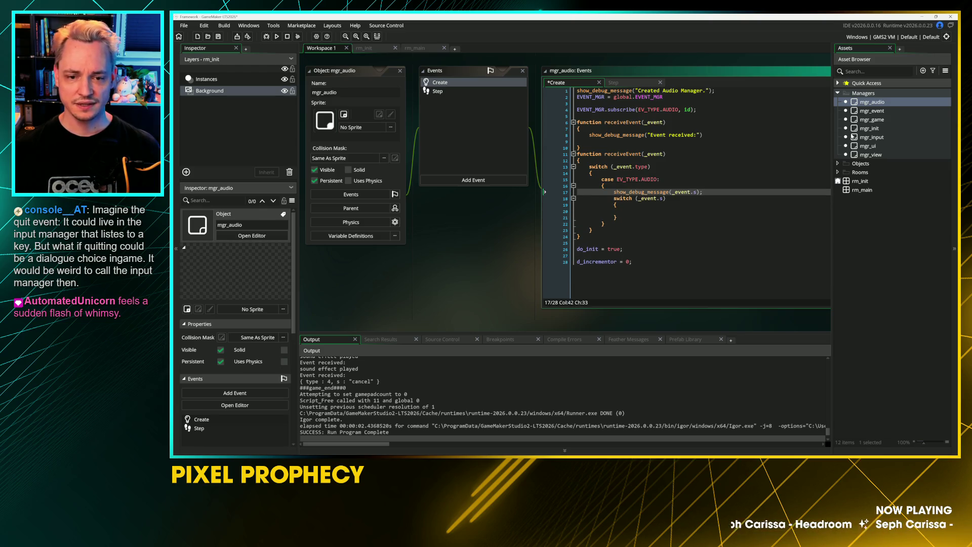
{"action": "key", "text": "Return"}
Delete the old receiveEvent function and leftover blank lines, and save
{"action": "left_click_drag", "start_coordinate": [580, 148], "coordinate": [546, 121]}
{"action": "key", "text": "BackSpace"}
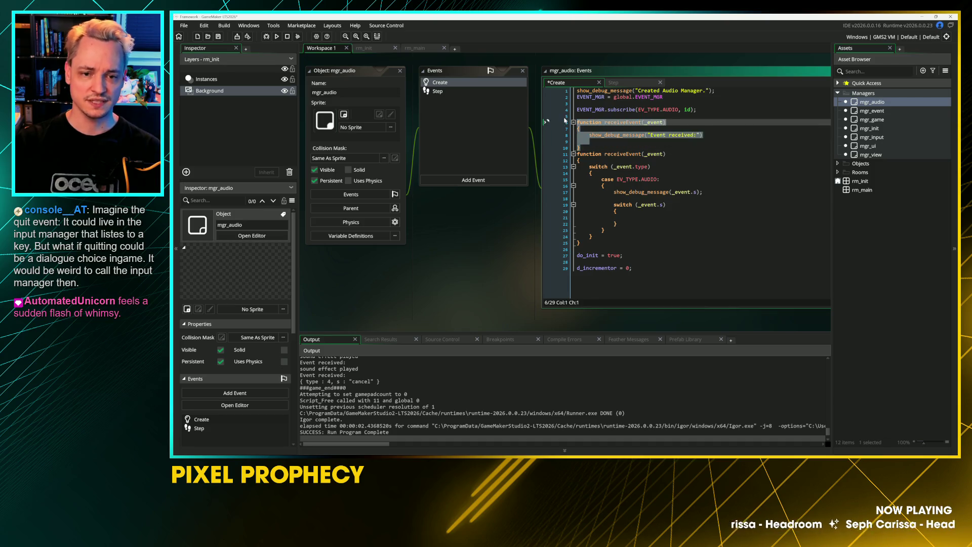
{"action": "key", "text": "Up"}
{"action": "key", "text": "Up"}
{"action": "key", "text": "BackSpace"}
{"action": "key", "text": "Down"}
{"action": "key", "text": "Down"}
{"action": "key", "text": "Delete"}
{"action": "left_click", "coordinate": [617, 185]}
{"action": "key", "text": "ctrl+s"}
{"action": "left_click", "coordinate": [582, 223]}
{"action": "key", "text": "Delete"}
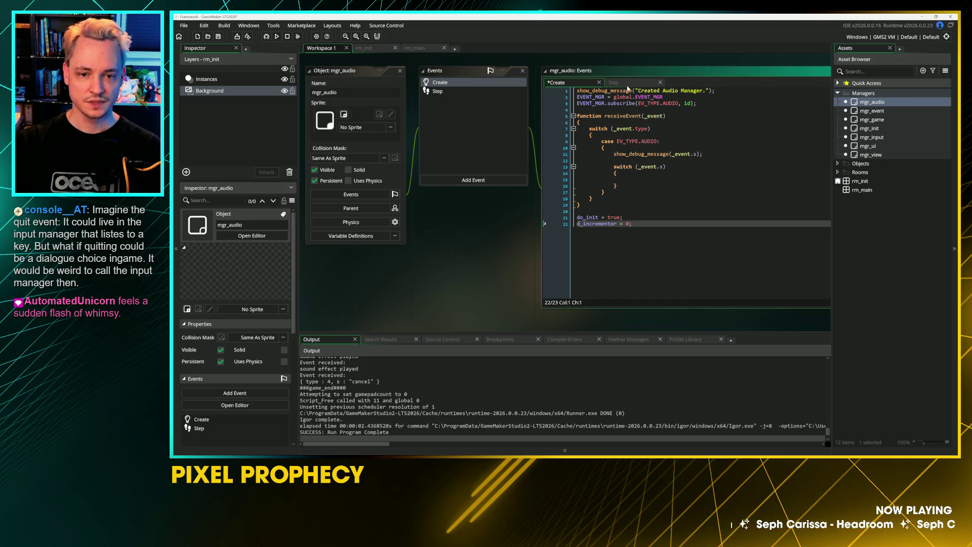
View mgr_audio's Step code and its sound effect played string
{"action": "left_click", "coordinate": [612, 82]}
{"action": "left_click", "coordinate": [667, 171]}
{"action": "left_click_drag", "start_coordinate": [726, 141], "coordinate": [774, 149]}
{"action": "key", "text": "Down"}
{"action": "key", "text": "Down"}
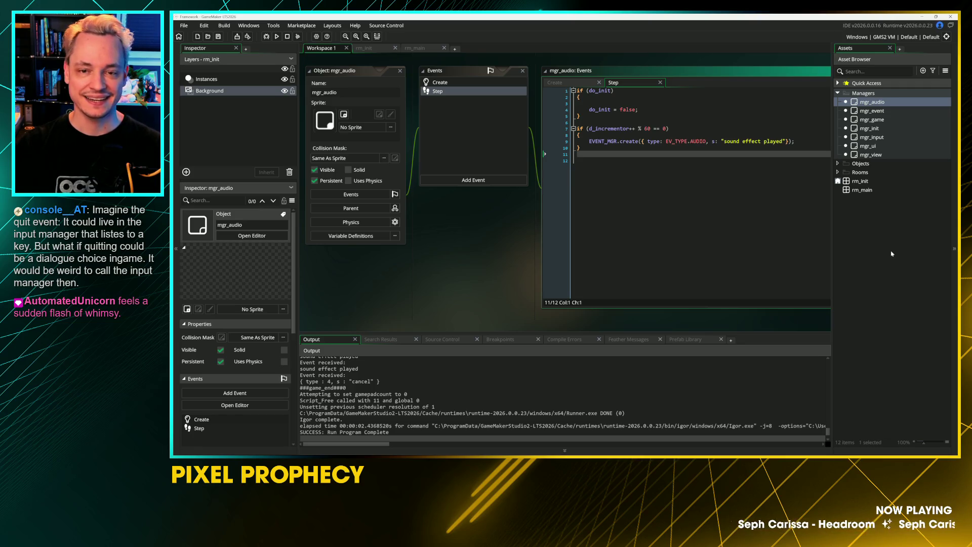
Bring up and dismiss the asset creation options in the Asset Browser
{"action": "left_click", "coordinate": [867, 205]}
{"action": "right_click", "coordinate": [861, 198]}
{"action": "mouse_move", "coordinate": [883, 202]}
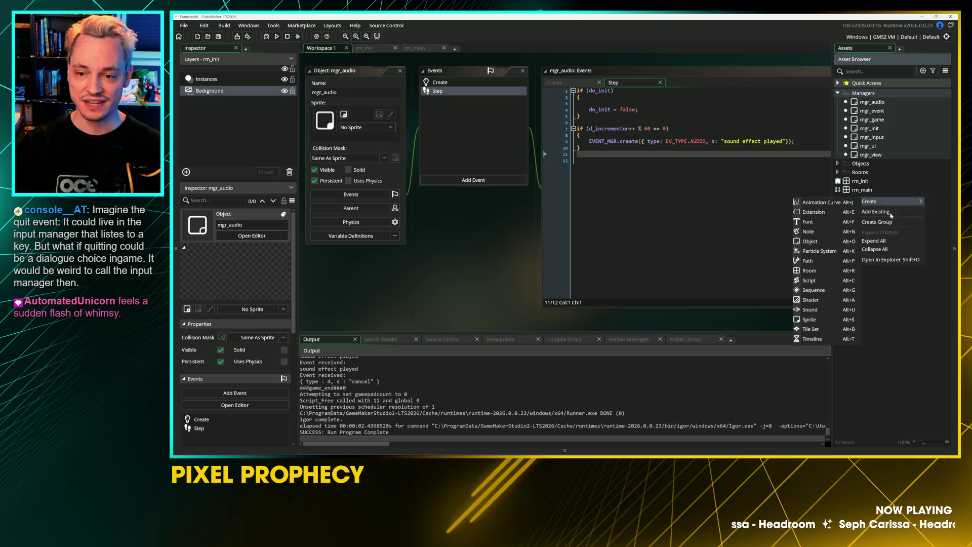
{"action": "left_click", "coordinate": [900, 290]}
Show mgr_audio's Create code, then switch to the _assets-and-references folder window
{"action": "left_click_drag", "start_coordinate": [527, 212], "coordinate": [526, 235]}
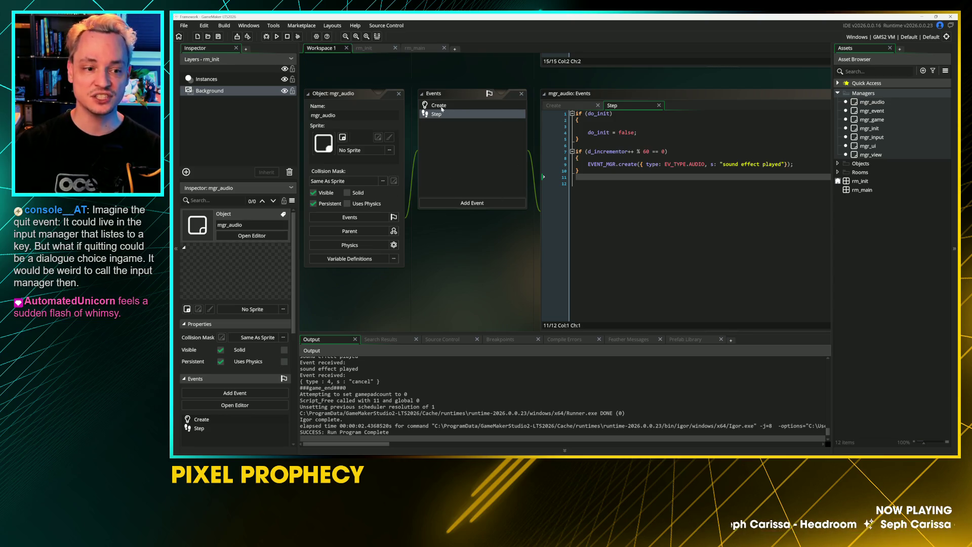
{"action": "left_click", "coordinate": [590, 107]}
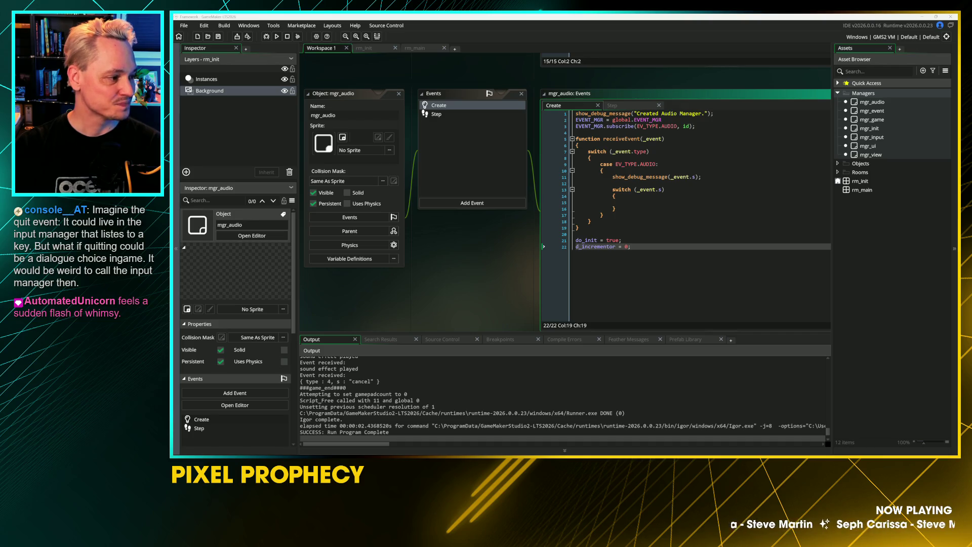
{"action": "key", "text": "alt+Tab"}
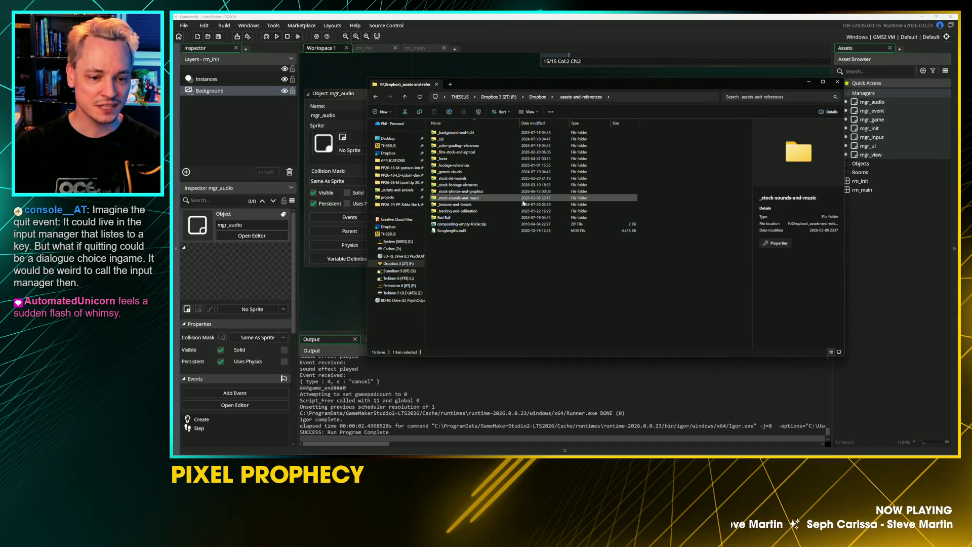
Navigate through _games_and_software to the Final Fantasy 7 folder and select FF Selection.wav
{"action": "key", "text": "Down"}
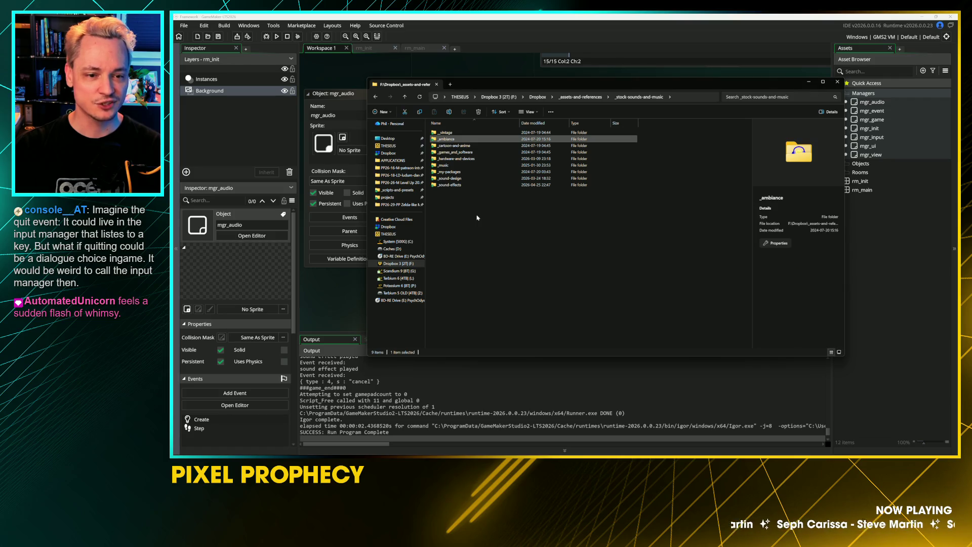
{"action": "key", "text": "Down"}
{"action": "key", "text": "Down"}
{"action": "key", "text": "Return"}
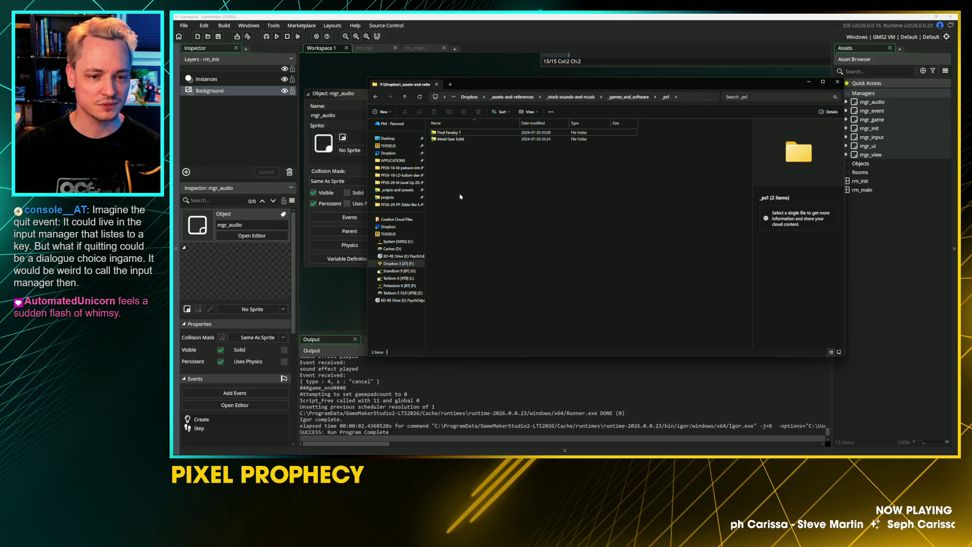
{"action": "key", "text": "Return"}
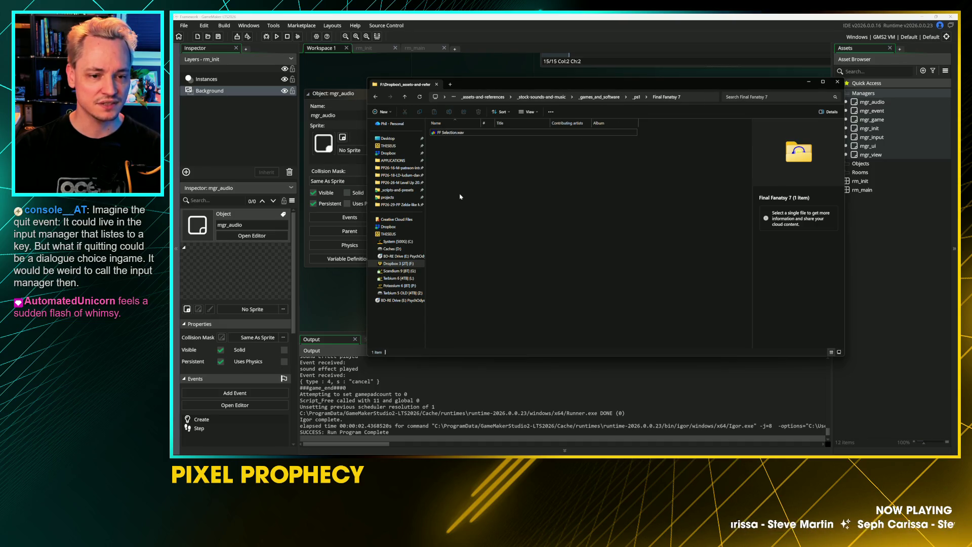
{"action": "key", "text": "Down"}
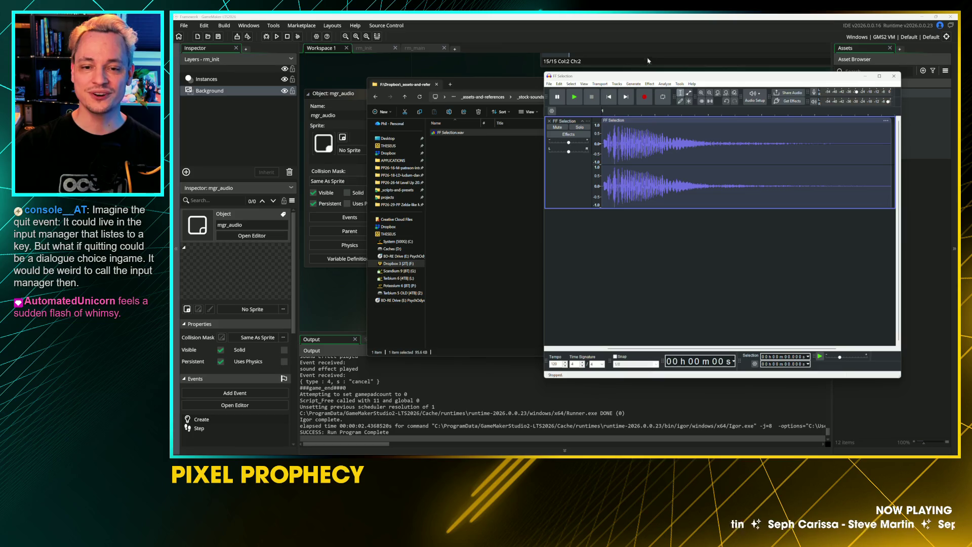
Play the FF Selection clip in Audacity, then quit Audacity discarding all changes
{"action": "key", "text": "space"}
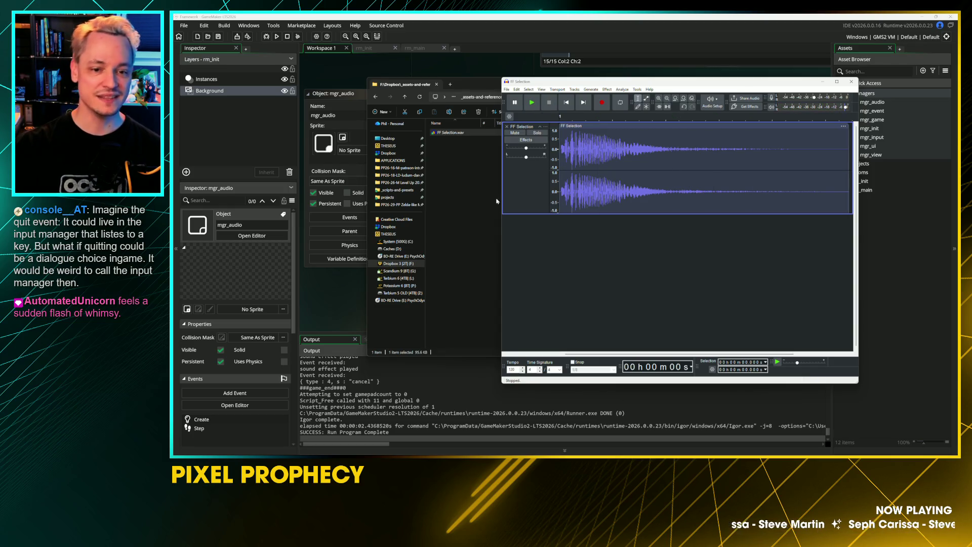
{"action": "left_click", "coordinate": [850, 81]}
{"action": "key", "text": "n"}
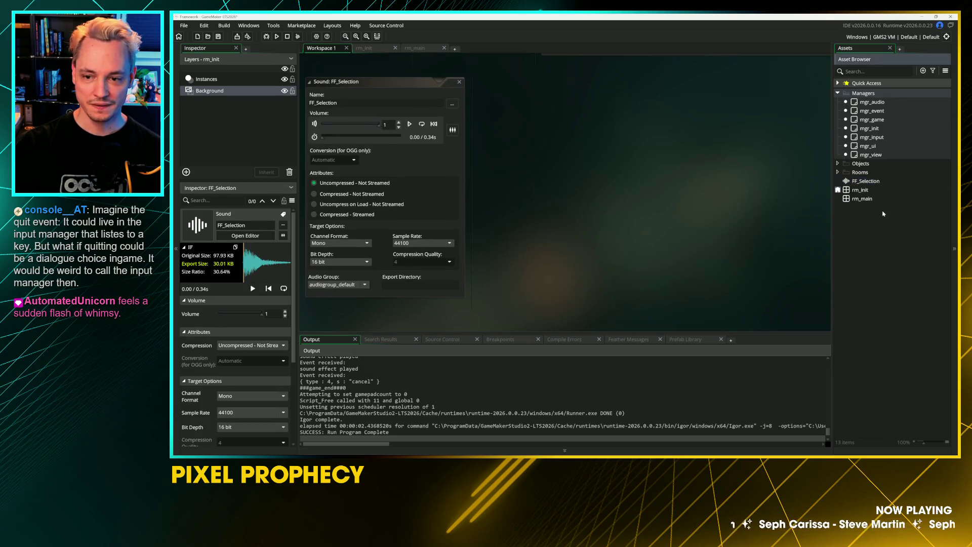
Create an Asset Browser group named Audio and move FF_Selection into it
{"action": "right_click", "coordinate": [858, 235]}
{"action": "mouse_move", "coordinate": [865, 237]}
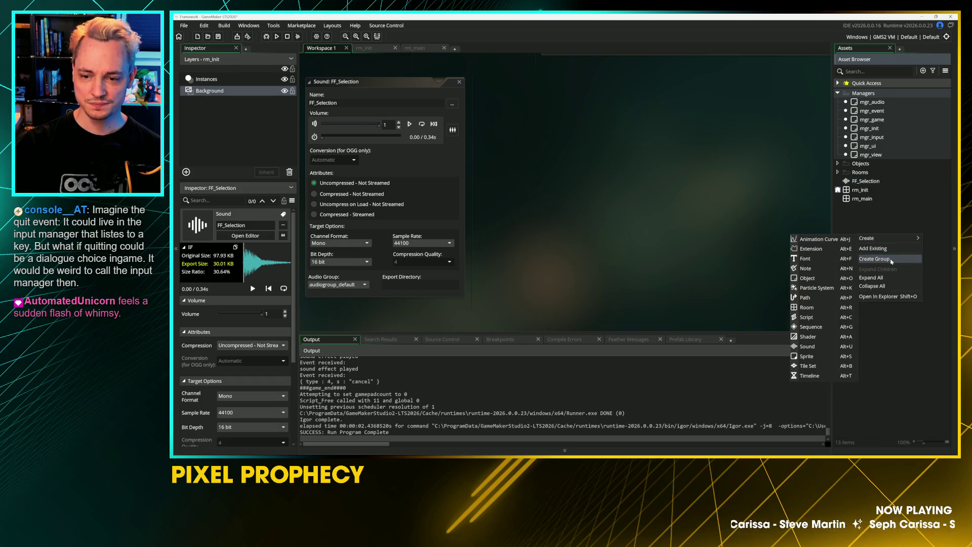
{"action": "left_click", "coordinate": [889, 258]}
{"action": "type", "text": "Audio"}
{"action": "key", "text": "Return"}
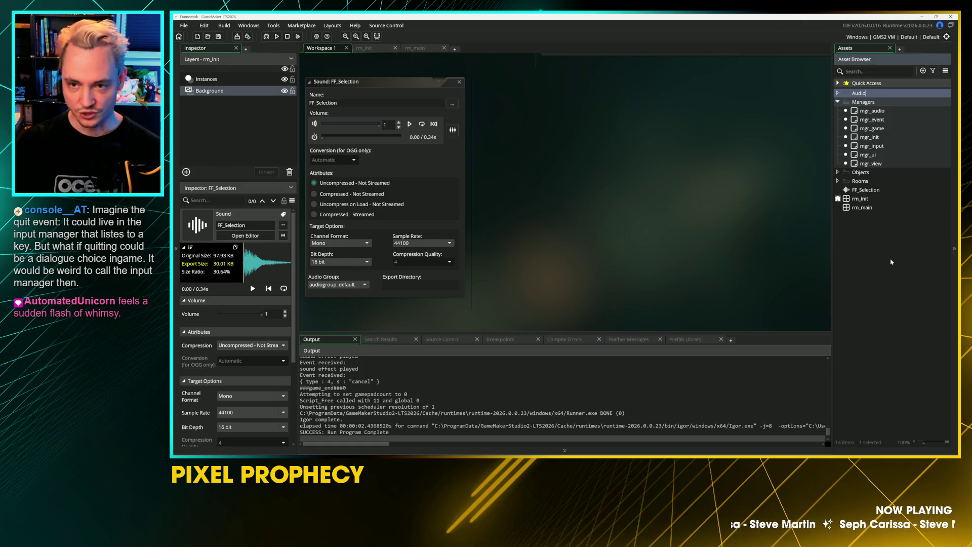
{"action": "left_click_drag", "start_coordinate": [866, 190], "coordinate": [869, 99]}
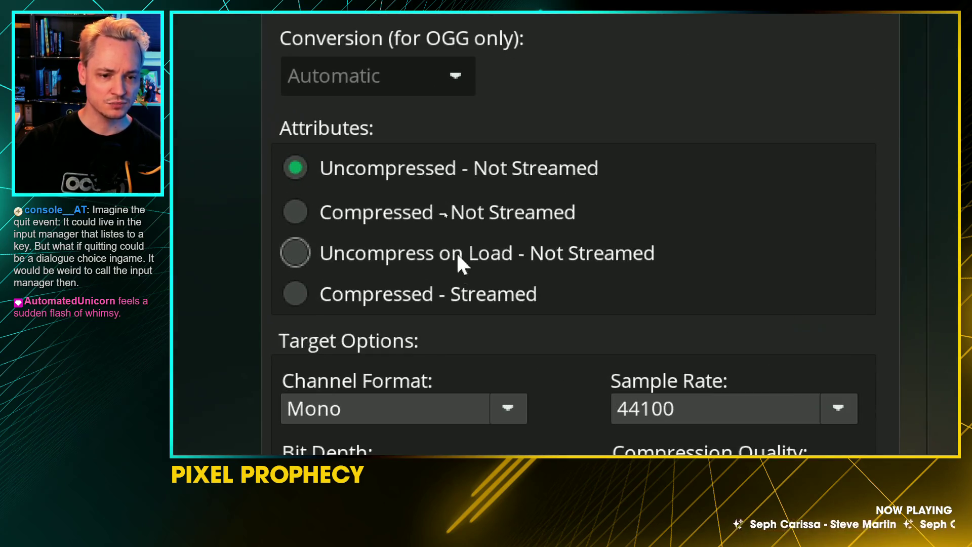
Set FF_Selection's channel format to Stereo and rename it snd_select
{"action": "left_click", "coordinate": [458, 276]}
{"action": "left_click", "coordinate": [447, 354]}
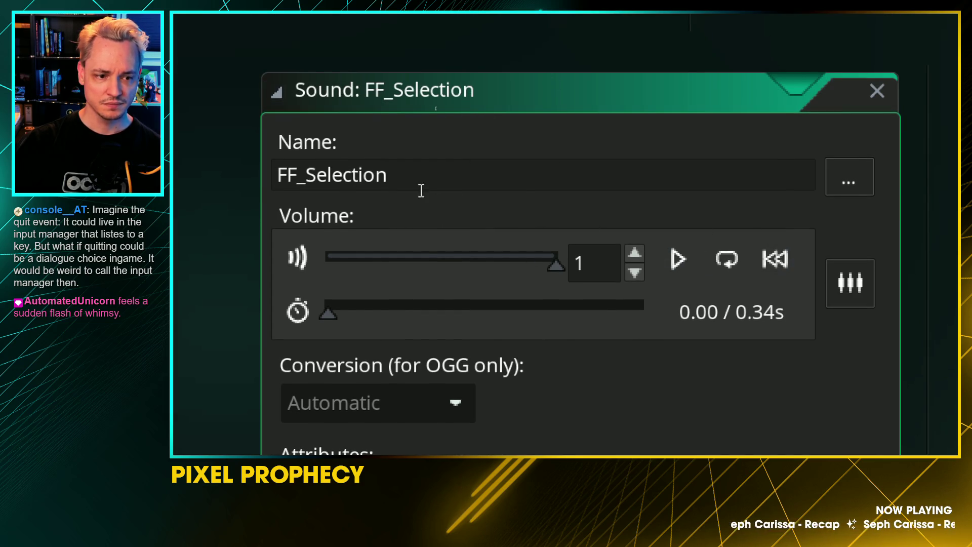
{"action": "double_click", "coordinate": [418, 184]}
{"action": "type", "text": "snd_select"}
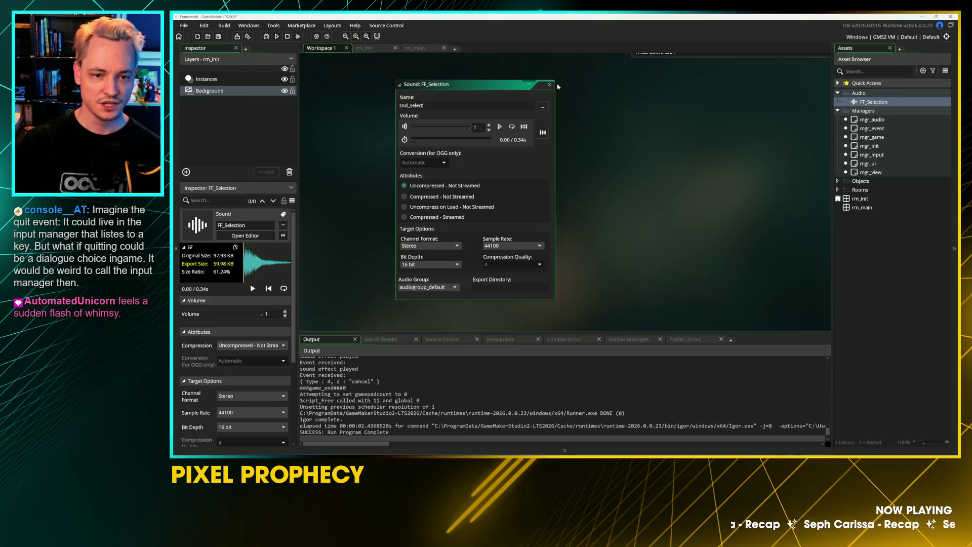
Close the sound editor and bring mgr_audio's Step event code into view
{"action": "left_click", "coordinate": [550, 85]}
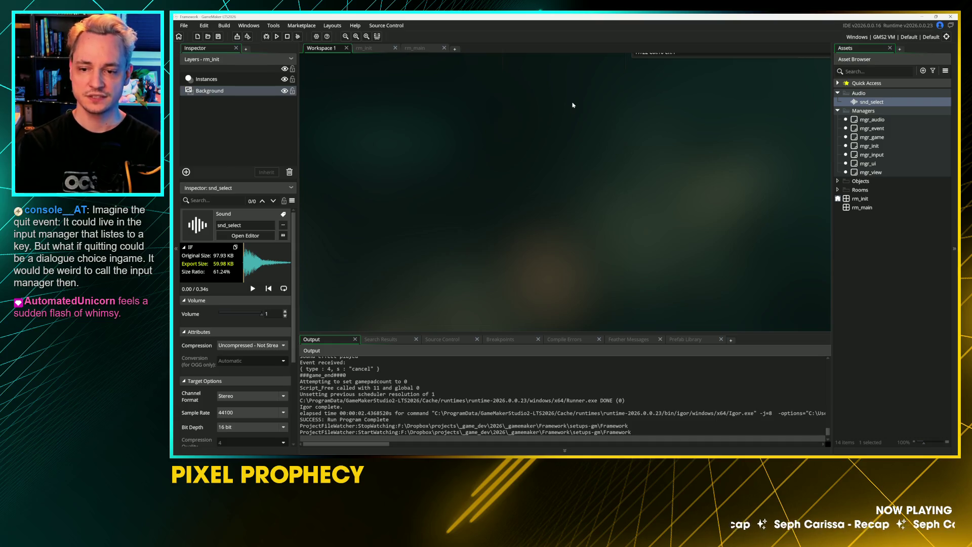
{"action": "scroll", "coordinate": [549, 94], "scroll_direction": "up", "scroll_amount": 5}
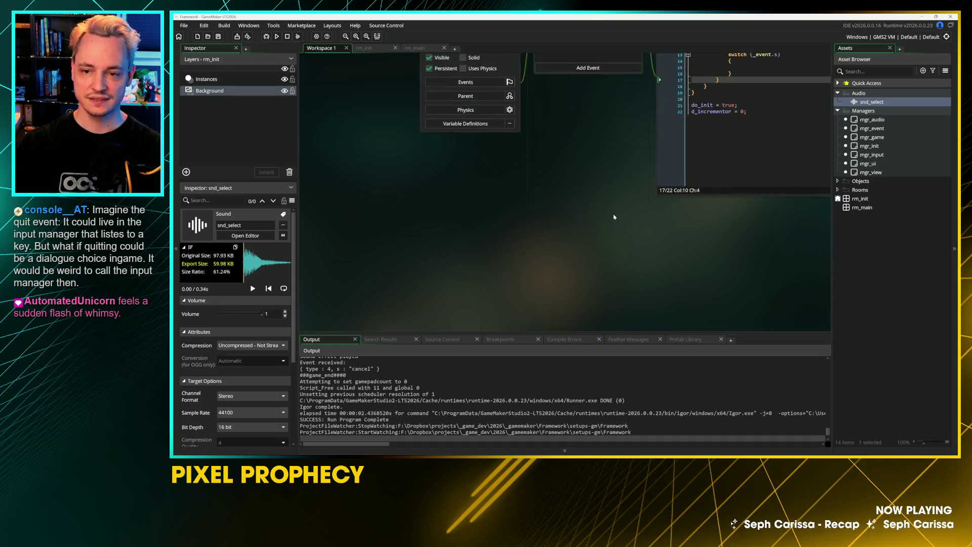
{"action": "mouse_move", "coordinate": [533, 134]}
{"action": "left_mouse_down"}
{"action": "mouse_move", "coordinate": [442, 127]}
{"action": "mouse_move", "coordinate": [437, 107]}
{"action": "left_mouse_up"}
{"action": "left_click", "coordinate": [602, 143]}
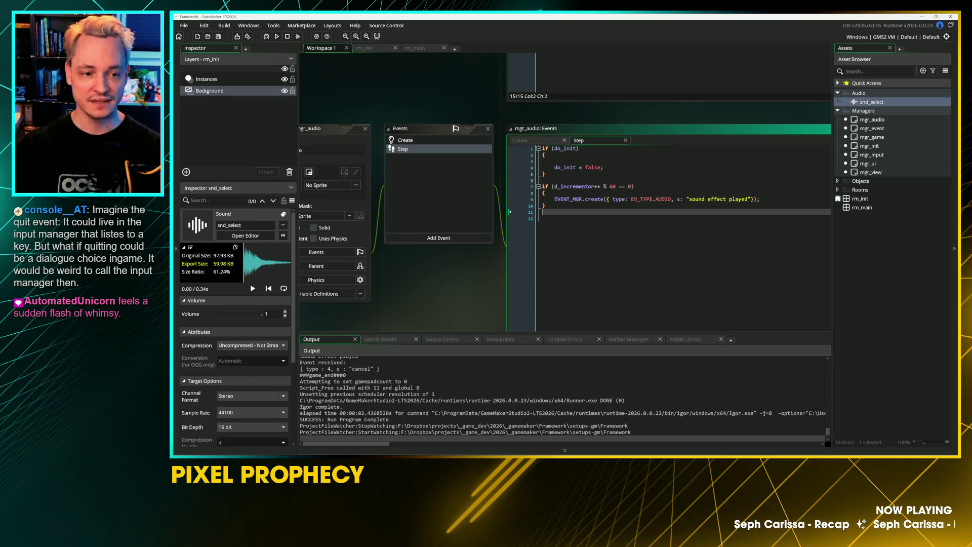
{"action": "left_click_drag", "start_coordinate": [482, 113], "coordinate": [475, 196]}
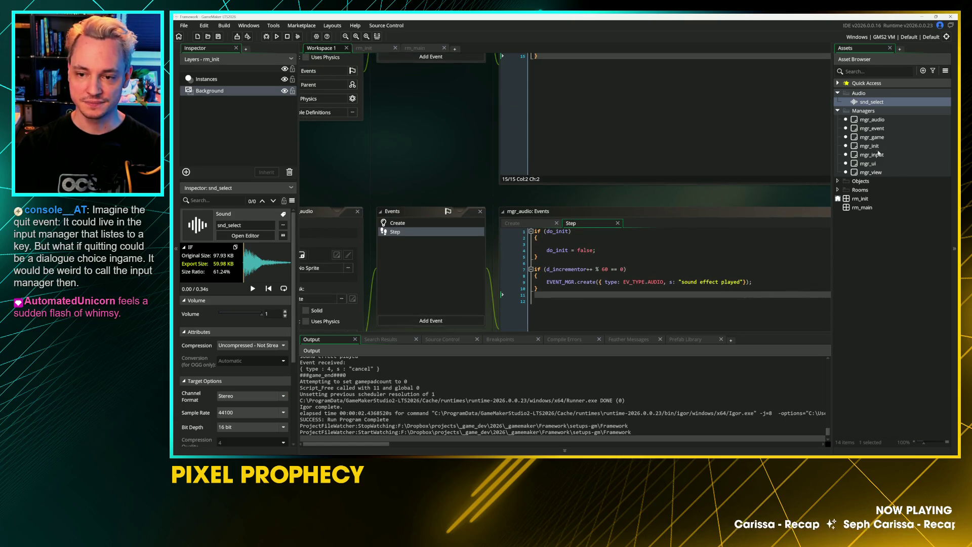
Open mgr_input's Create code and start a new key_ line below key_cancel
{"action": "left_click", "coordinate": [875, 138]}
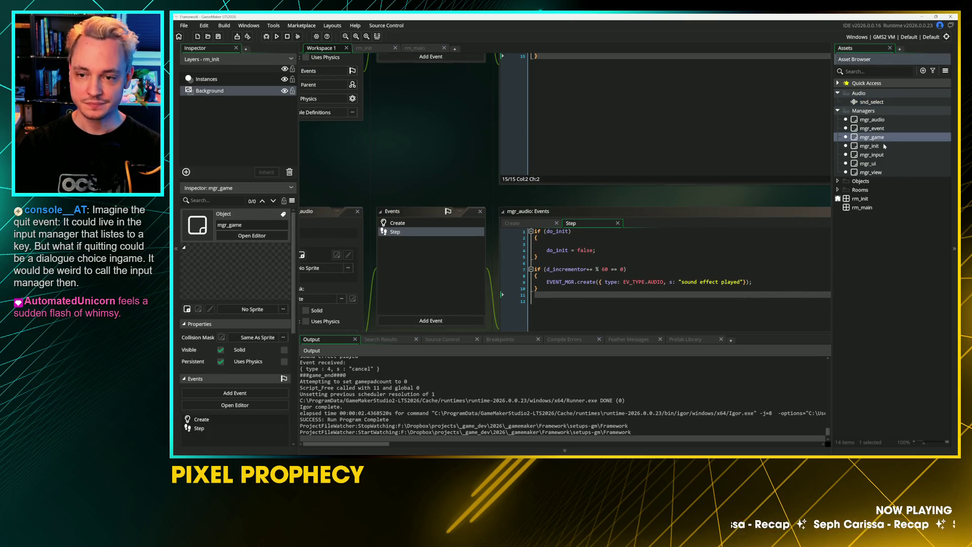
{"action": "double_click", "coordinate": [883, 152]}
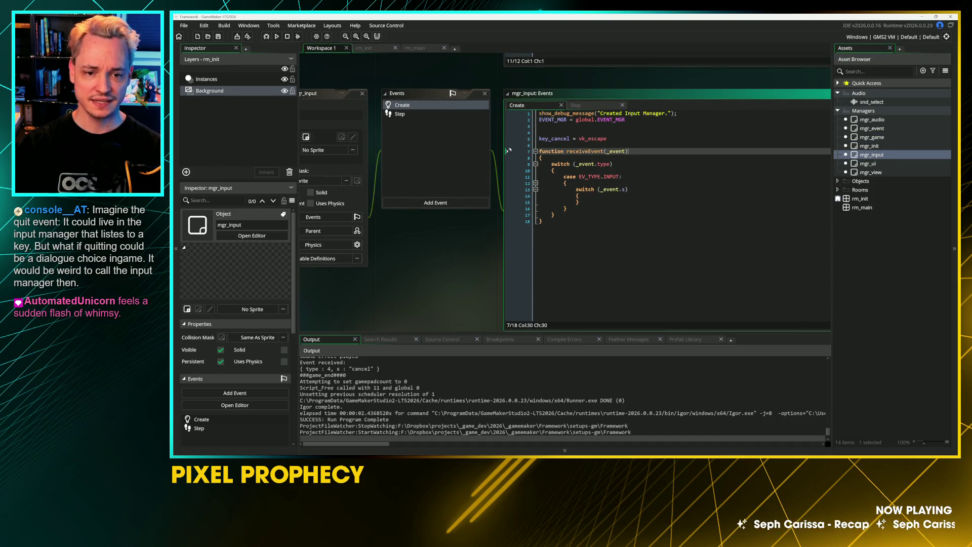
{"action": "left_click", "coordinate": [607, 139]}
{"action": "key", "text": "Return"}
{"action": "type", "text": "key_"}
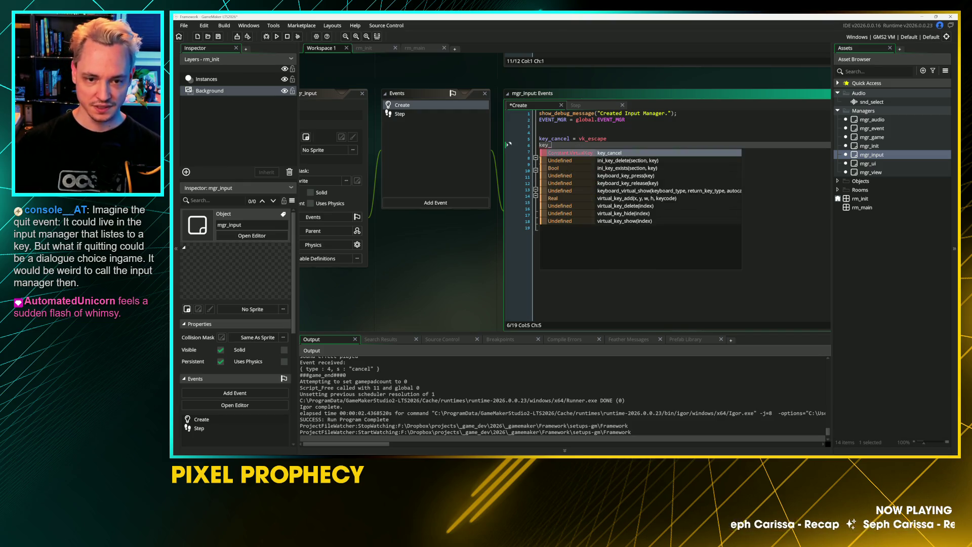
{"action": "type", "text": "ne"}
Define key_ui_next = vk_up and key_ui_prev = vk_down in mgr_input's Create code
{"action": "key", "text": "BackSpace"}
{"action": "key", "text": "BackSpace"}
{"action": "type", "text": "ui_next = "}
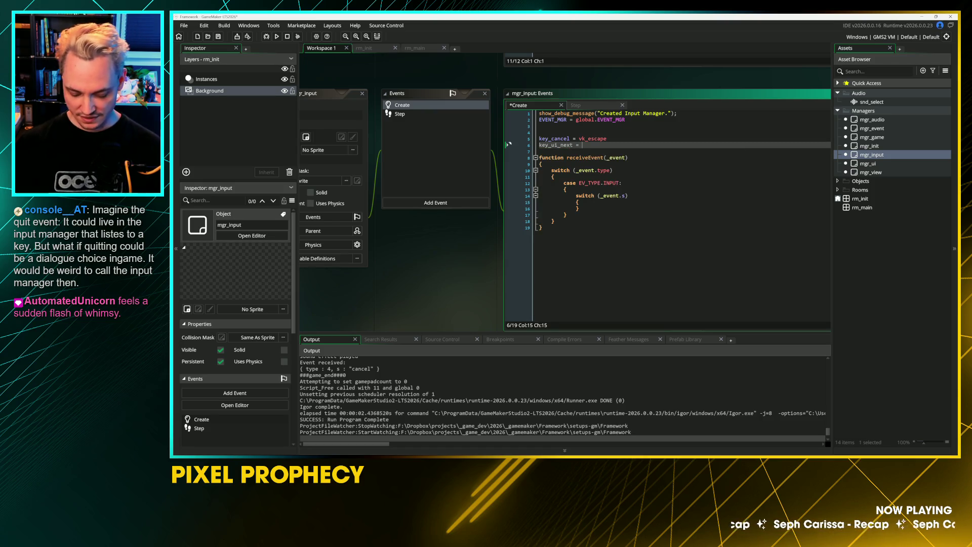
{"action": "type", "text": "vk_up"}
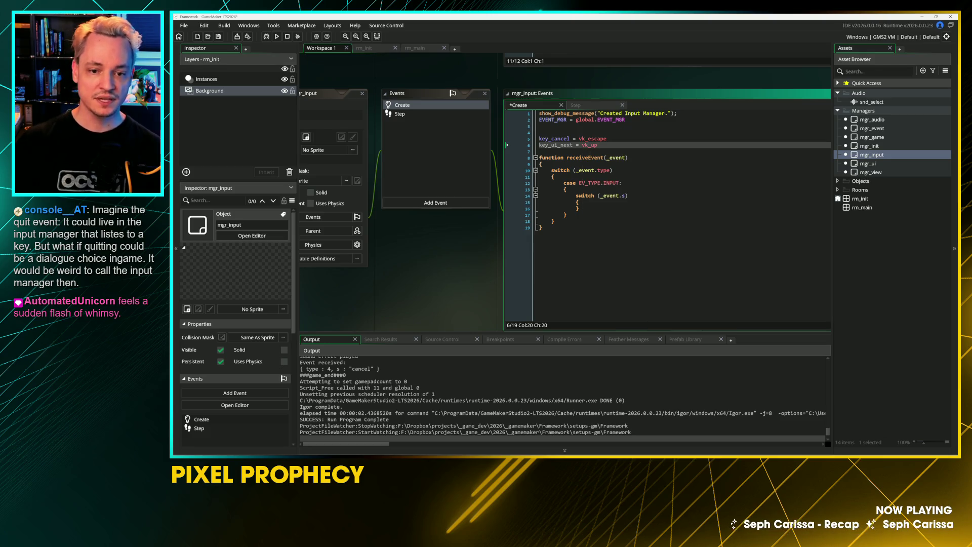
{"action": "key", "text": "Home"}
{"action": "key", "text": "Return"}
{"action": "key", "text": "Up"}
{"action": "key", "text": "Down"}
{"action": "key", "text": "End"}
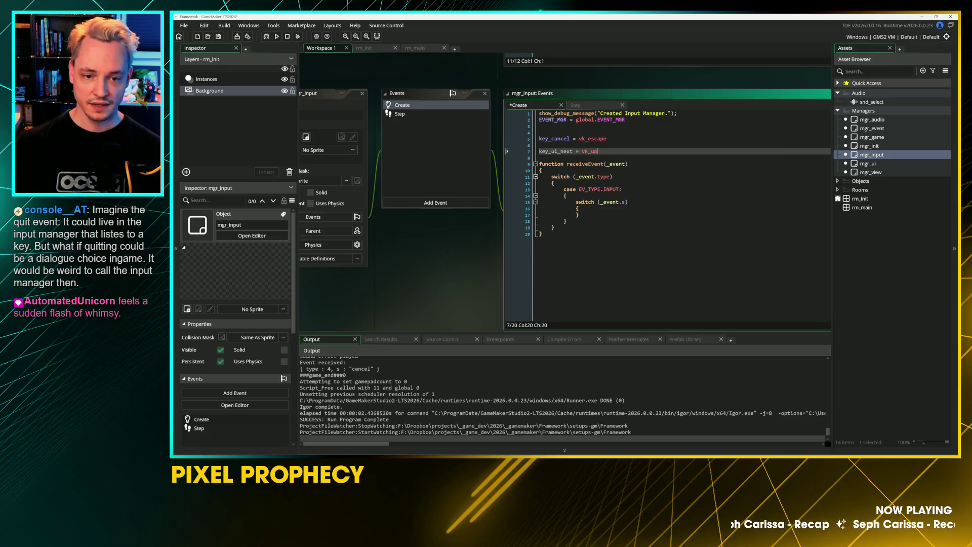
{"action": "key", "text": "Return"}
{"action": "type", "text": "key"}
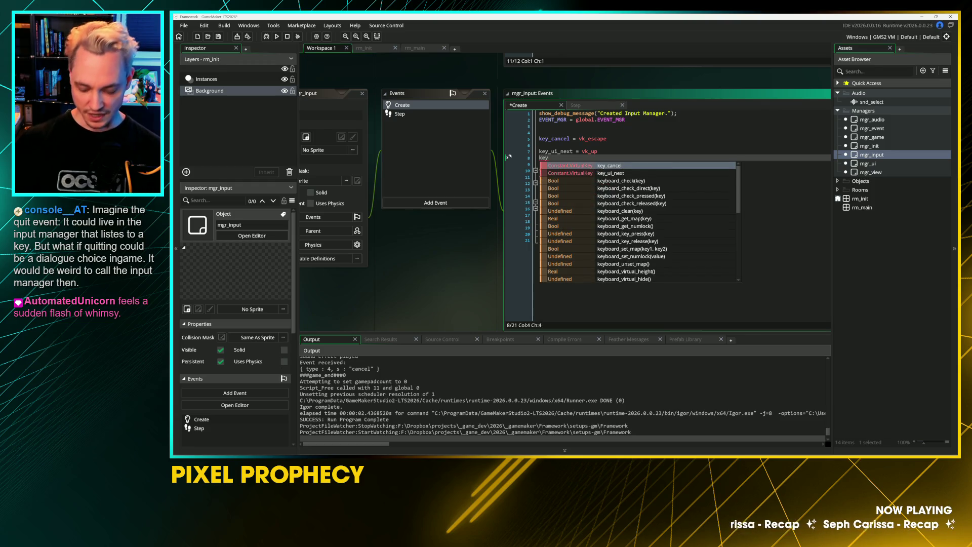
{"action": "type", "text": "_ui_prev"}
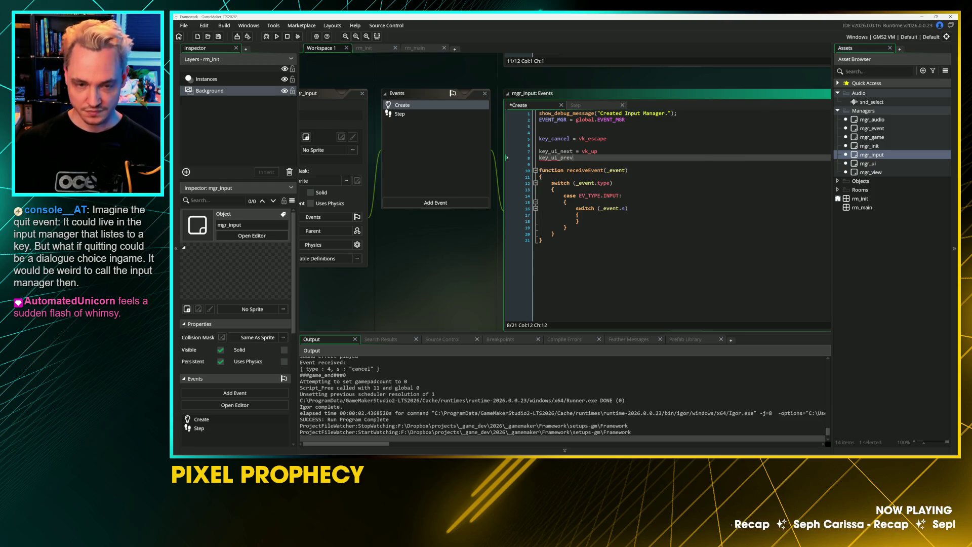
{"action": "type", "text": " = vk_do"}
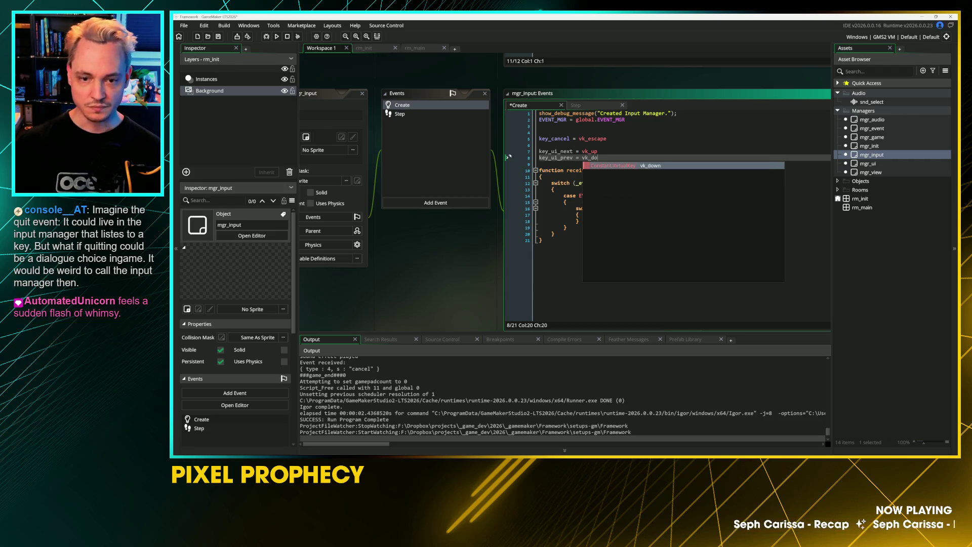
{"action": "key", "text": "Escape"}
{"action": "left_click", "coordinate": [587, 105]}
Duplicate the key_cancel if block in mgr_input's Step code
{"action": "left_click", "coordinate": [540, 138]}
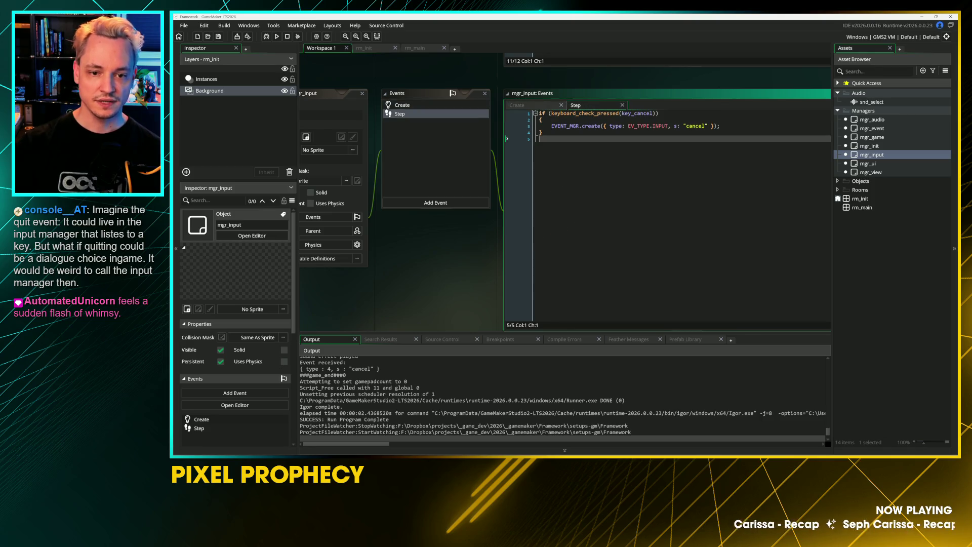
{"action": "key", "text": "Return"}
{"action": "key", "text": "Up"}
{"action": "key", "text": "shift+Up"}
{"action": "key", "text": "shift+Up"}
{"action": "key", "text": "shift+Up"}
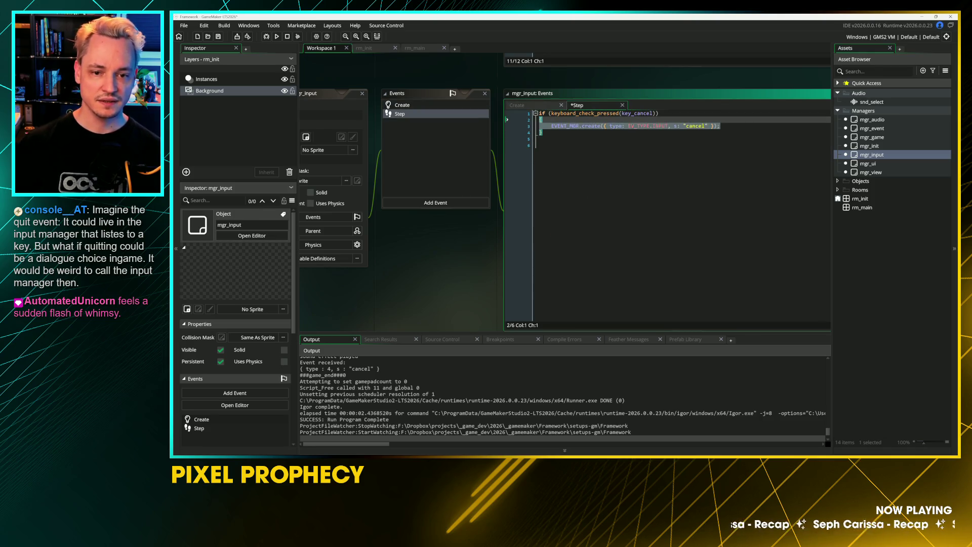
{"action": "key", "text": "ctrl+c"}
{"action": "key", "text": "Down"}
{"action": "key", "text": "Down"}
{"action": "key", "text": "Down"}
{"action": "key", "text": "ctrl+v"}
{"action": "key", "text": "End"}
{"action": "key", "text": "ctrl+Left"}
{"action": "key", "text": "ctrl+Left"}
{"action": "key", "text": "ctrl+shift+Right"}
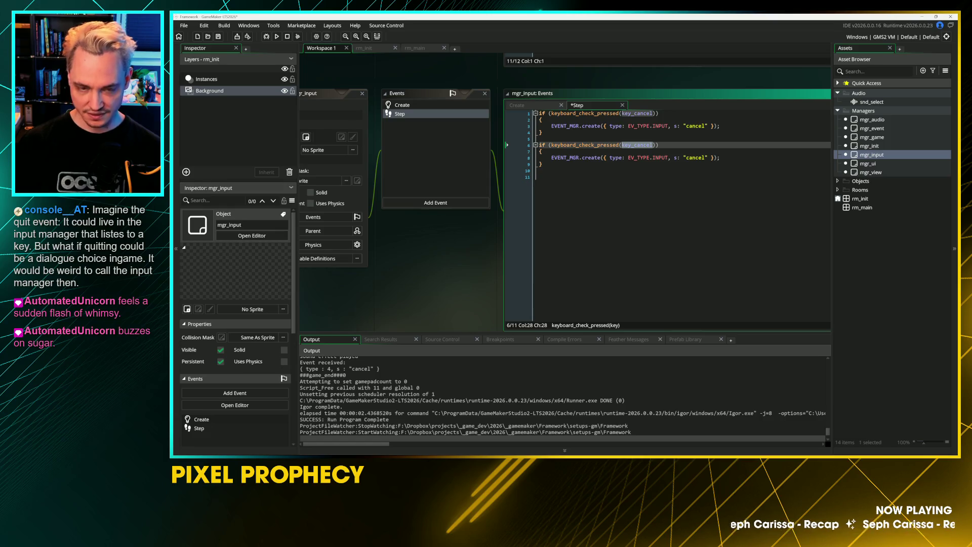
Make the copied block check key_ui_next and send the "ui next" event
{"action": "type", "text": "key_"}
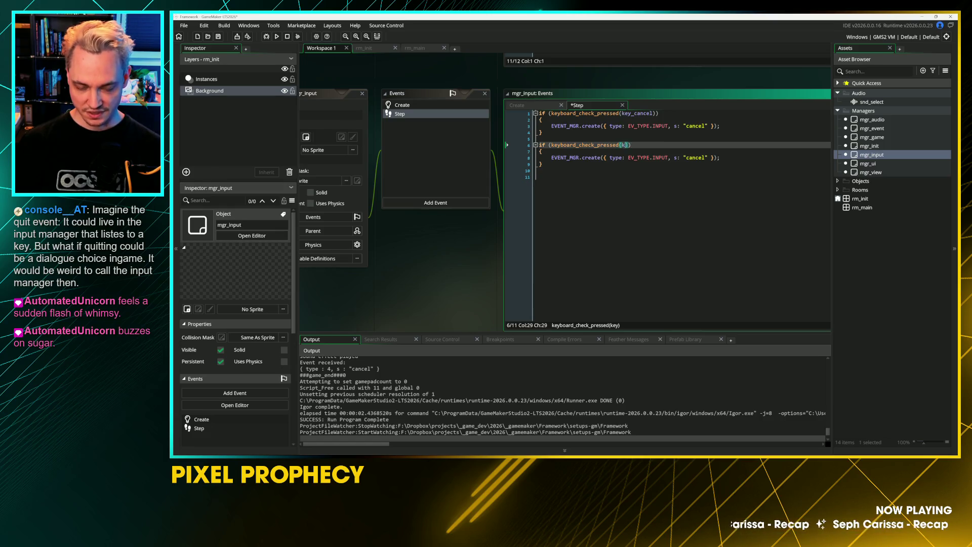
{"action": "key", "text": "Down"}
{"action": "key", "text": "Return"}
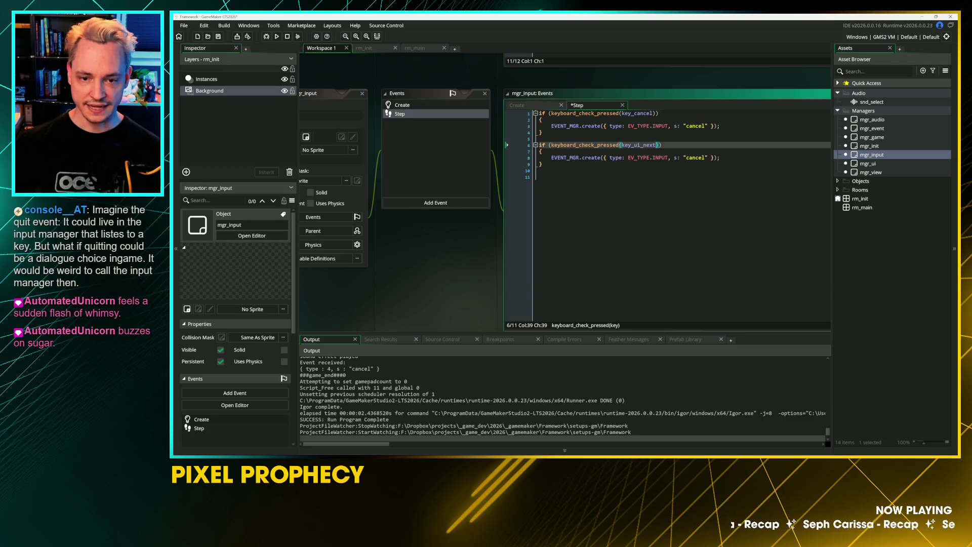
{"action": "key", "text": "Right"}
{"action": "left_click", "coordinate": [542, 151]}
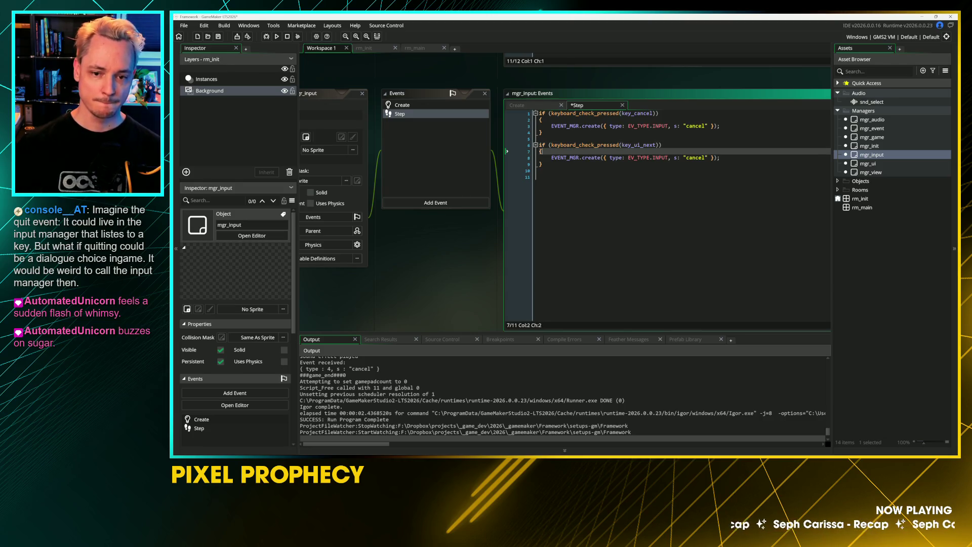
{"action": "left_click", "coordinate": [707, 157]}
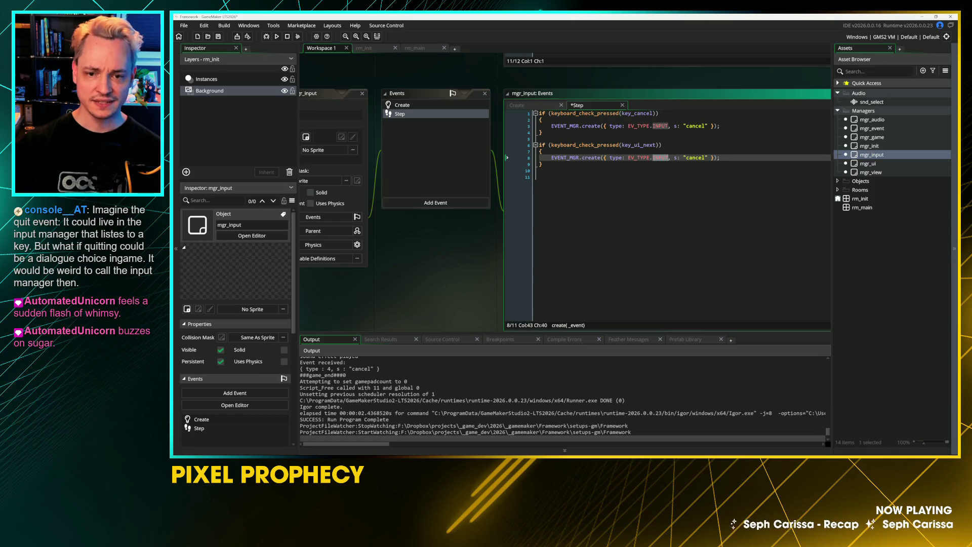
{"action": "double_click", "coordinate": [695, 157]}
{"action": "type", "text": "ui_next"}
Duplicate the key_ui_next block directly below itself
{"action": "key", "text": "End"}
{"action": "key", "text": "shift+Home"}
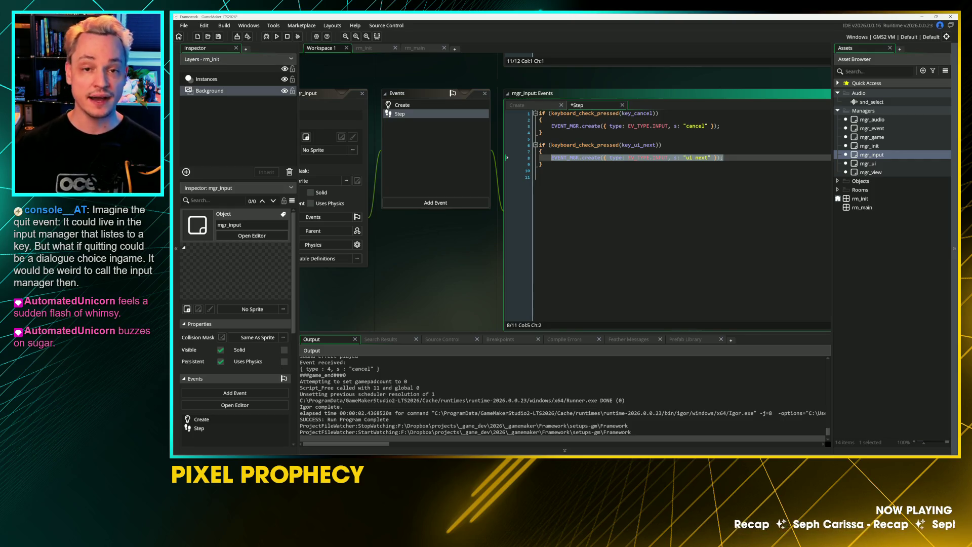
{"action": "key", "text": "Down"}
{"action": "key", "text": "End"}
{"action": "key", "text": "shift+Up"}
{"action": "key", "text": "shift+Up"}
{"action": "key", "text": "shift+Up"}
{"action": "key", "text": "shift+Home"}
{"action": "key", "text": "ctrl+c"}
{"action": "key", "text": "Down"}
{"action": "key", "text": "Down"}
{"action": "key", "text": "Down"}
{"action": "key", "text": "ctrl+v"}
{"action": "key", "text": "Up"}
{"action": "key", "text": "Up"}
{"action": "key", "text": "Up"}
Change the new block to key_ui_prev sending "ui prev", and save the Step code
{"action": "key", "text": "End"}
{"action": "key", "text": "Left"}
{"action": "key", "text": "Left"}
{"action": "key", "text": "BackSpace"}
{"action": "key", "text": "BackSpace"}
{"action": "key", "text": "BackSpace"}
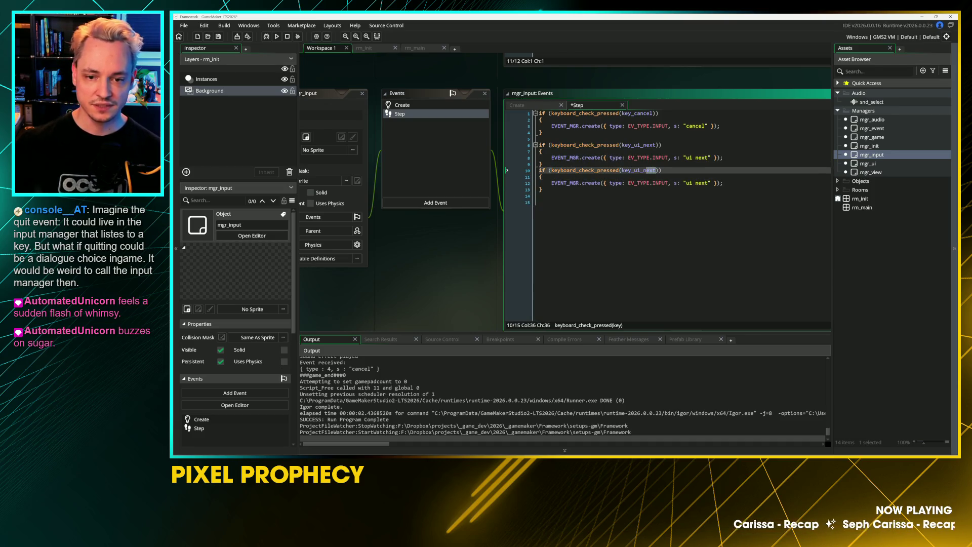
{"action": "type", "text": "pre"}
{"action": "key", "text": "Return"}
{"action": "key", "text": "Down"}
{"action": "key", "text": "Down"}
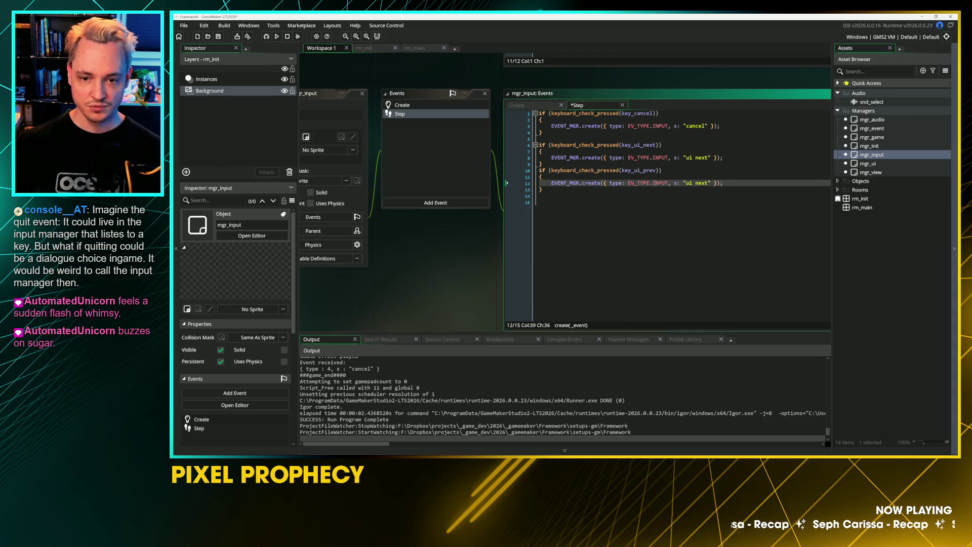
{"action": "key", "text": "End"}
{"action": "key", "text": "Left"}
{"action": "key", "text": "Left"}
{"action": "key", "text": "Left"}
{"action": "key", "text": "BackSpace"}
{"action": "key", "text": "BackSpace"}
{"action": "key", "text": "BackSpace"}
{"action": "type", "text": "prev"}
{"action": "key", "text": "ctrl+s"}
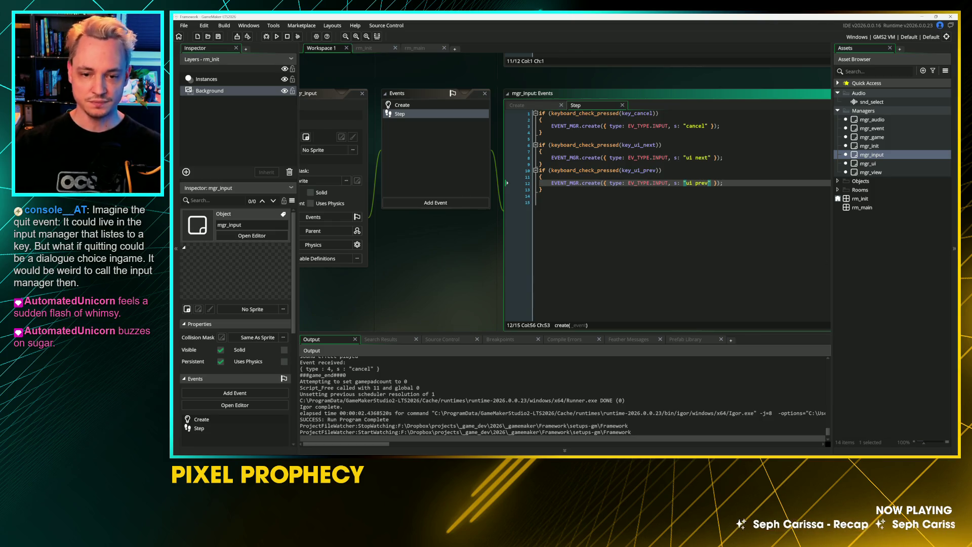
{"action": "left_click", "coordinate": [539, 202]}
{"action": "double_click", "coordinate": [872, 137]}
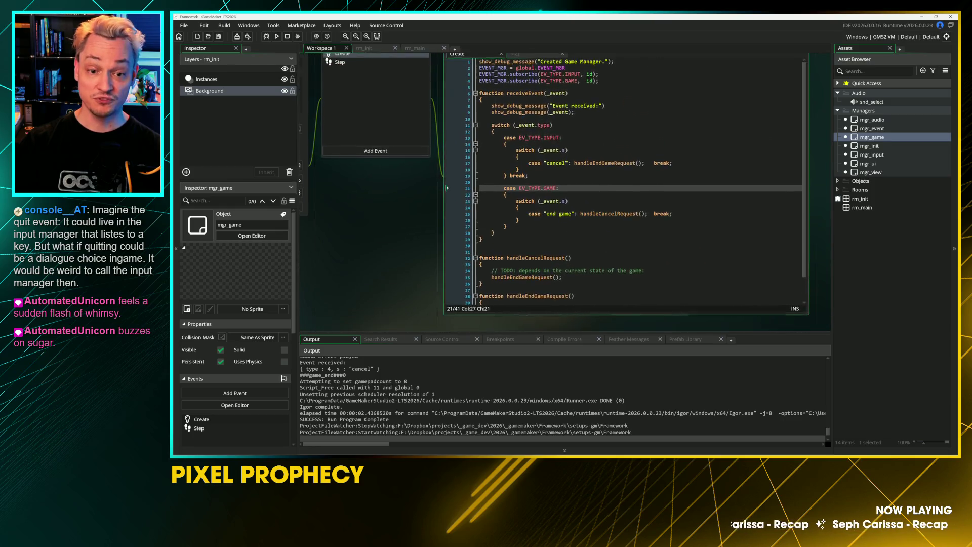
Insert a new line after the "cancel" case in mgr_game's Create code and type case
{"action": "left_click", "coordinate": [550, 186]}
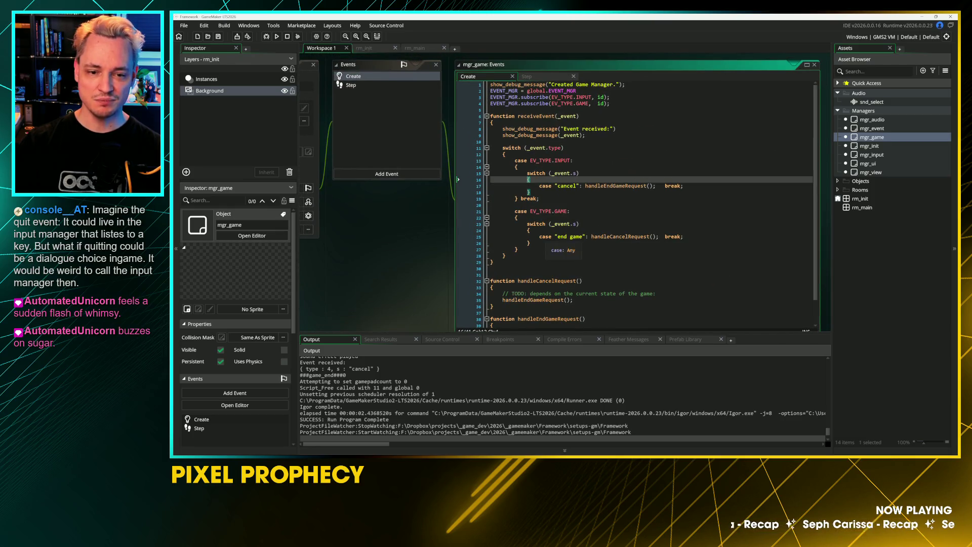
{"action": "key", "text": "Down"}
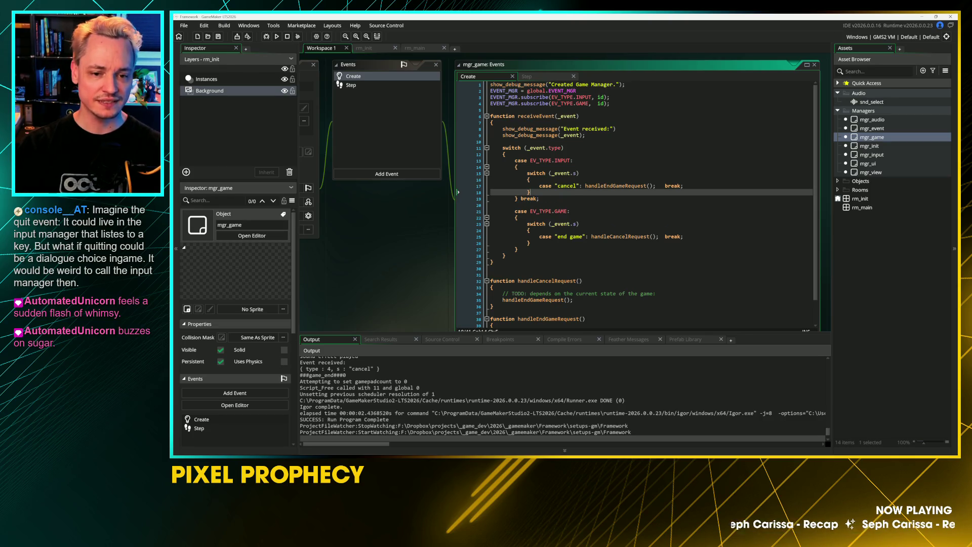
{"action": "key", "text": "Up"}
{"action": "key", "text": "End"}
{"action": "key", "text": "Return"}
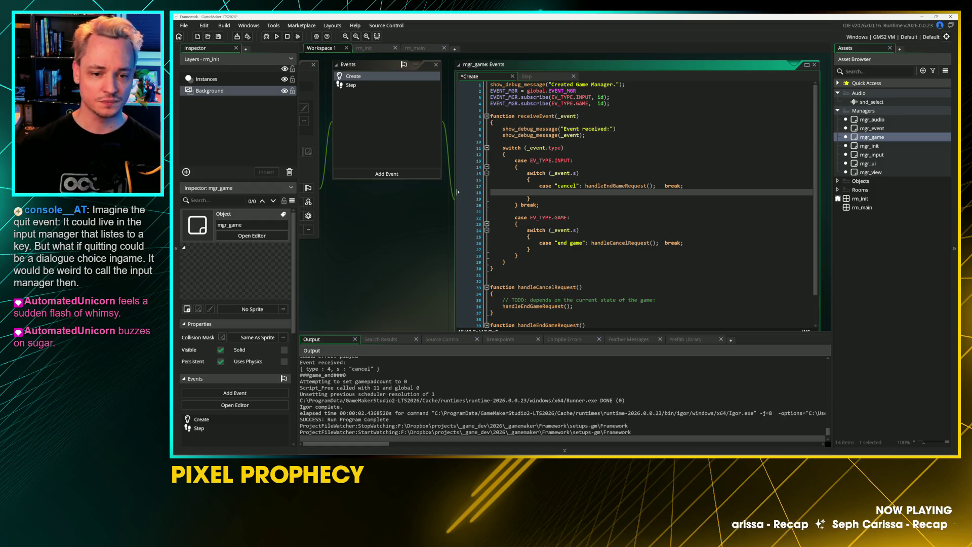
{"action": "type", "text": "case"}
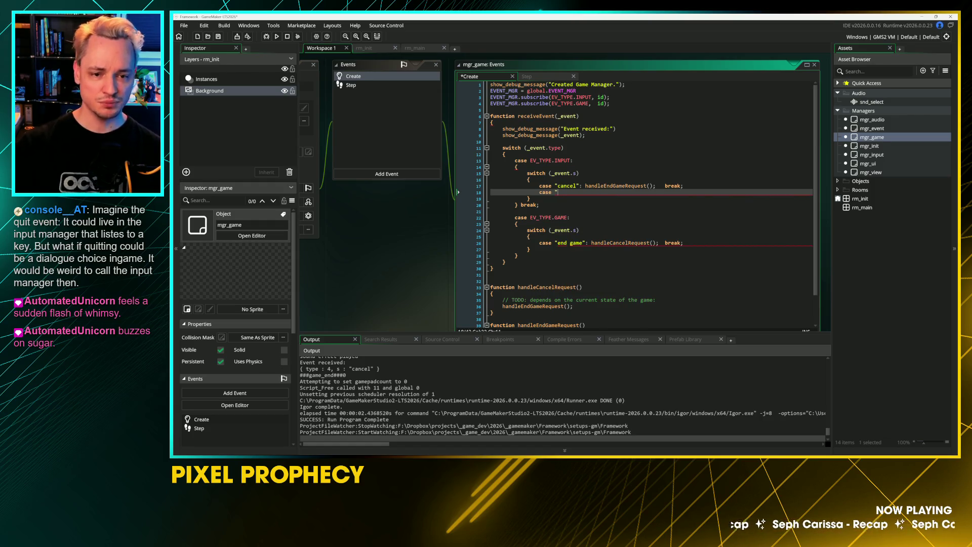
{"action": "scroll", "coordinate": [413, 329], "scroll_direction": "down", "scroll_amount": 5}
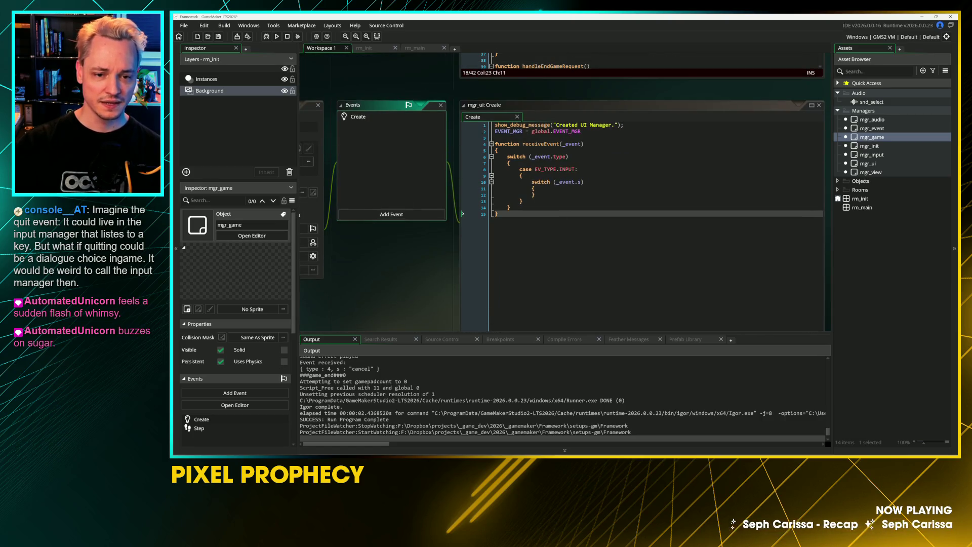
Delete the unfinished case line after the "cancel" case in mgr_game's code
{"action": "left_click_drag", "start_coordinate": [390, 314], "coordinate": [494, 359]}
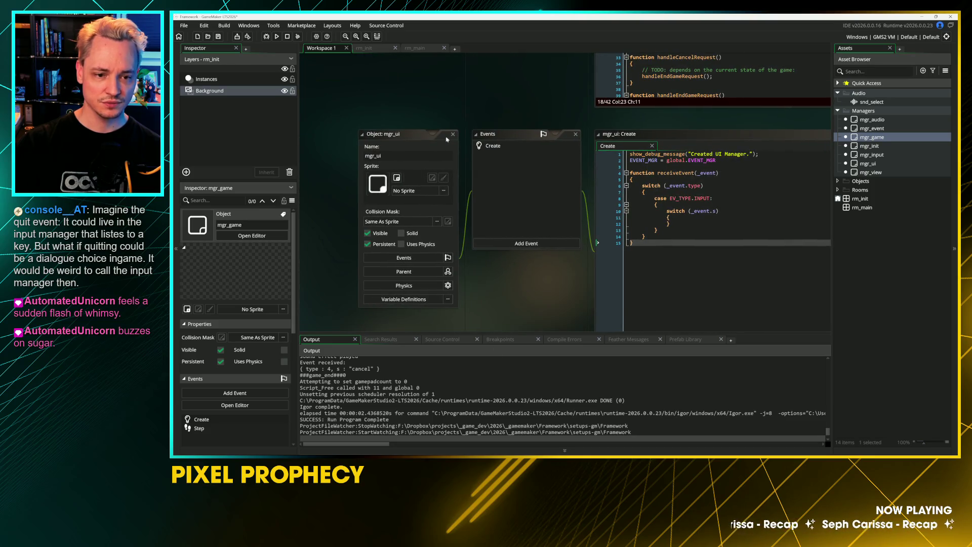
{"action": "scroll", "coordinate": [462, 75], "scroll_direction": "down", "scroll_amount": 4}
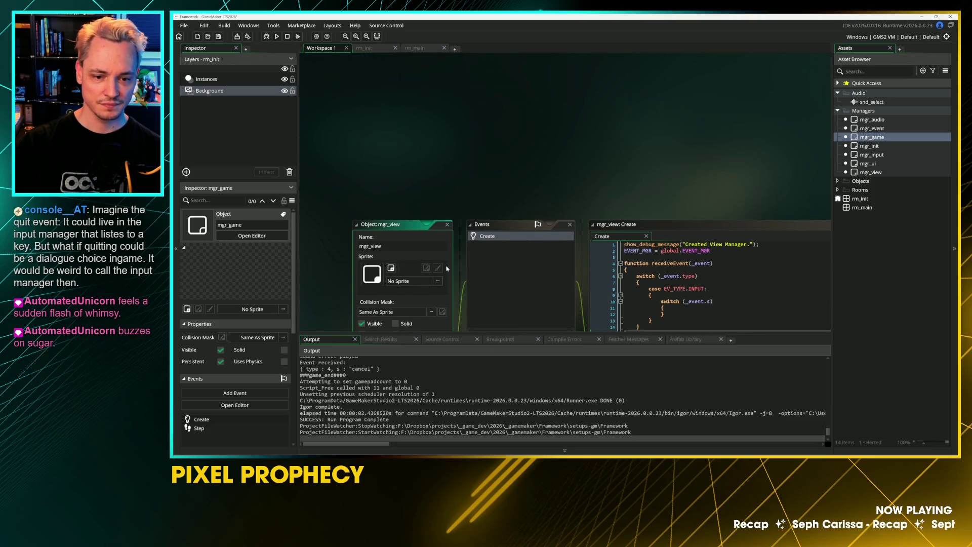
{"action": "scroll", "coordinate": [467, 271], "scroll_direction": "up", "scroll_amount": 10}
{"action": "scroll", "coordinate": [445, 89], "scroll_direction": "down", "scroll_amount": 2}
{"action": "scroll", "coordinate": [425, 151], "scroll_direction": "up", "scroll_amount": 3}
{"action": "scroll", "coordinate": [412, 223], "scroll_direction": "down", "scroll_amount": 5}
{"action": "scroll", "coordinate": [424, 228], "scroll_direction": "up", "scroll_amount": 4}
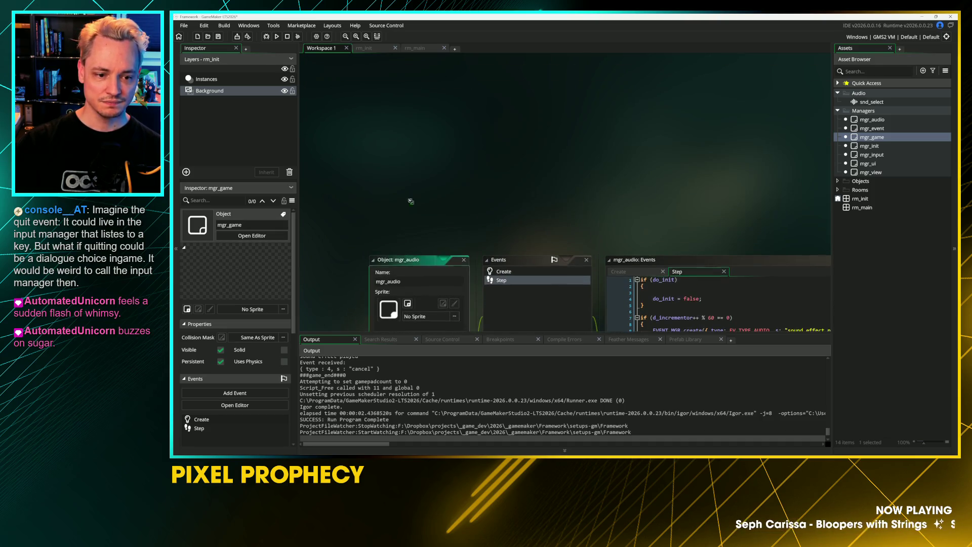
{"action": "scroll", "coordinate": [423, 229], "scroll_direction": "down", "scroll_amount": 3}
{"action": "scroll", "coordinate": [395, 182], "scroll_direction": "up", "scroll_amount": 3}
{"action": "scroll", "coordinate": [354, 123], "scroll_direction": "down", "scroll_amount": 3}
{"action": "scroll", "coordinate": [354, 124], "scroll_direction": "down", "scroll_amount": 1}
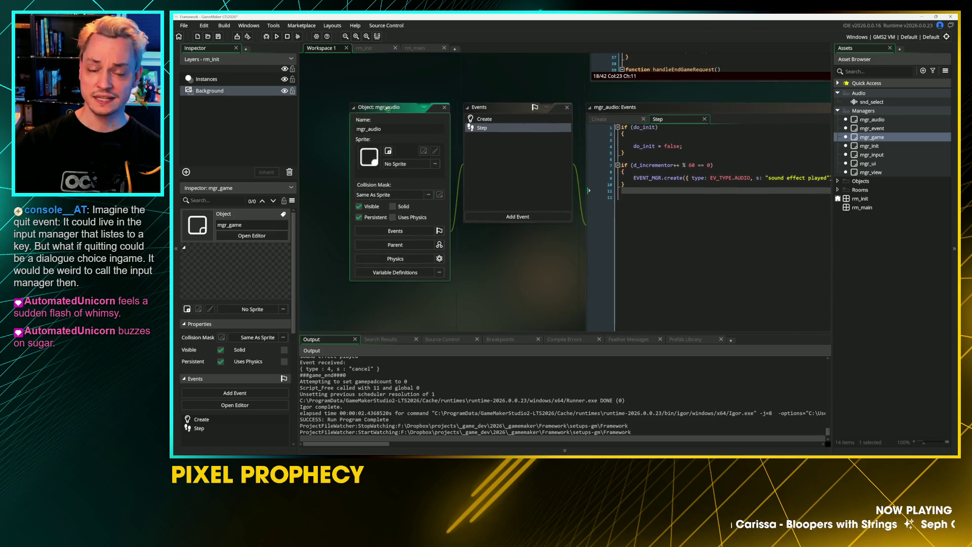
{"action": "scroll", "coordinate": [330, 156], "scroll_direction": "up", "scroll_amount": 3}
{"action": "scroll", "coordinate": [373, 173], "scroll_direction": "down", "scroll_amount": 1}
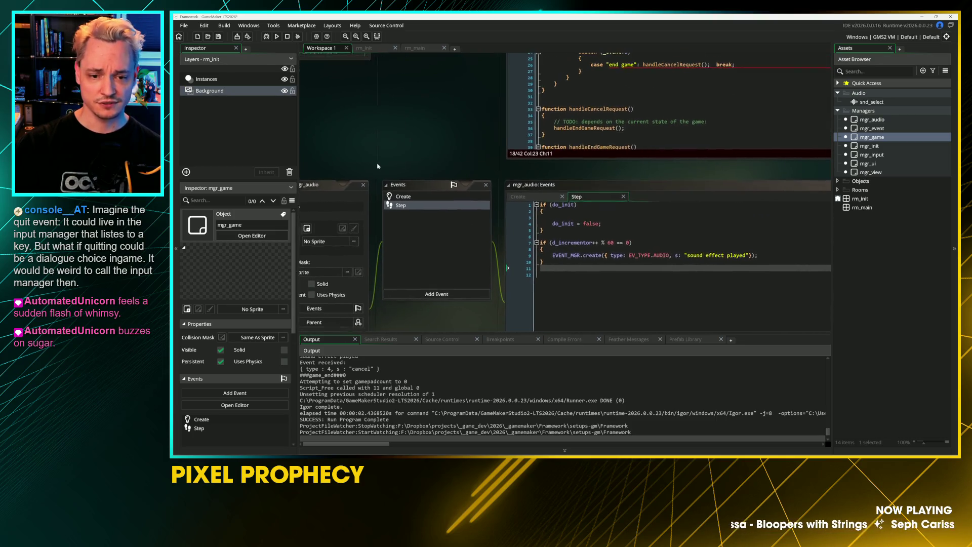
{"action": "scroll", "coordinate": [430, 141], "scroll_direction": "up", "scroll_amount": 3}
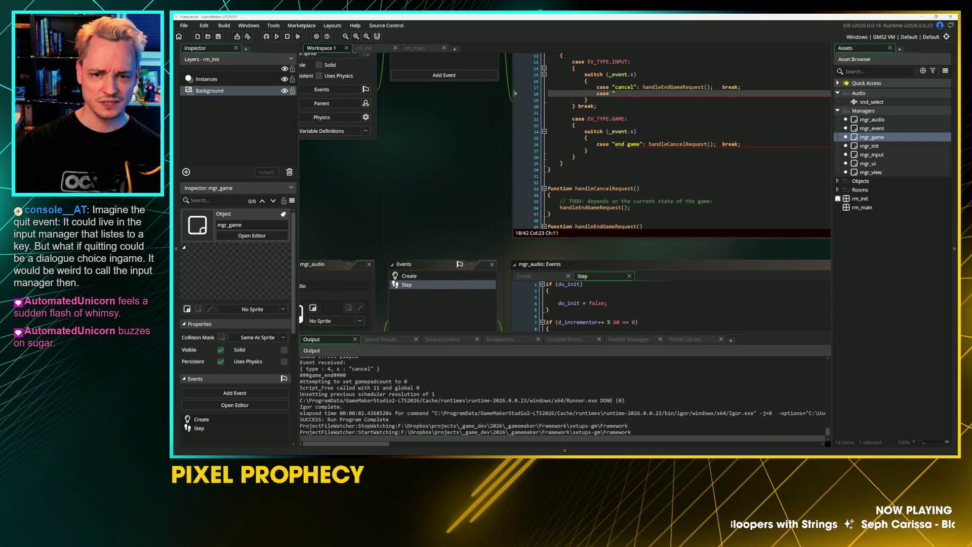
{"action": "left_click", "coordinate": [524, 126]}
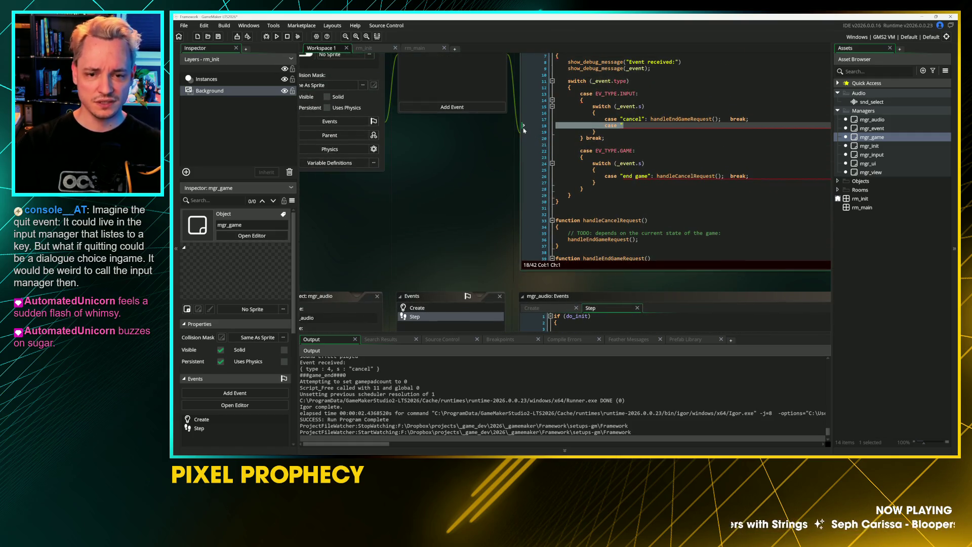
{"action": "key", "text": "BackSpace"}
{"action": "key", "text": "BackSpace"}
Bring up mgr_input's Step code, then return to mgr_ui's Create code
{"action": "scroll", "coordinate": [468, 217], "scroll_direction": "down", "scroll_amount": 4}
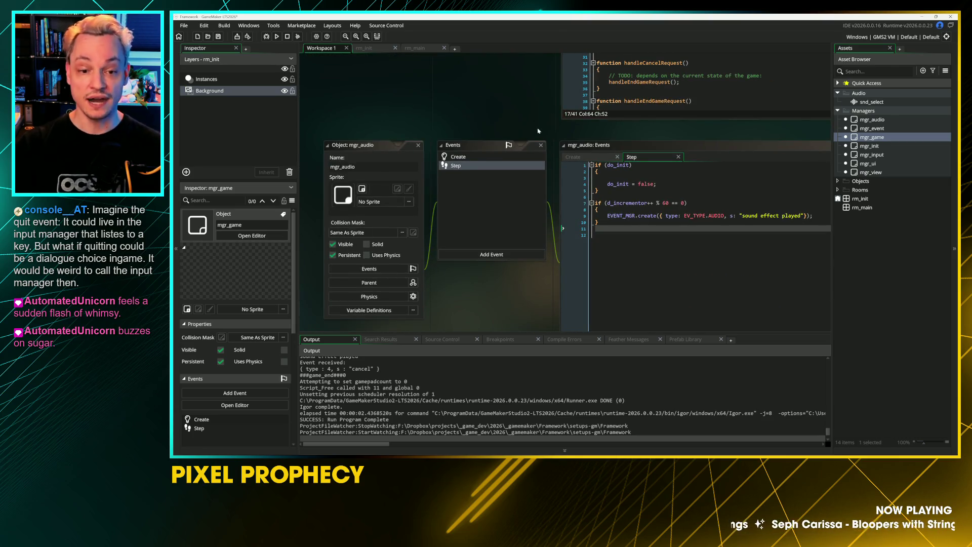
{"action": "left_click", "coordinate": [658, 235]}
{"action": "double_click", "coordinate": [889, 156]}
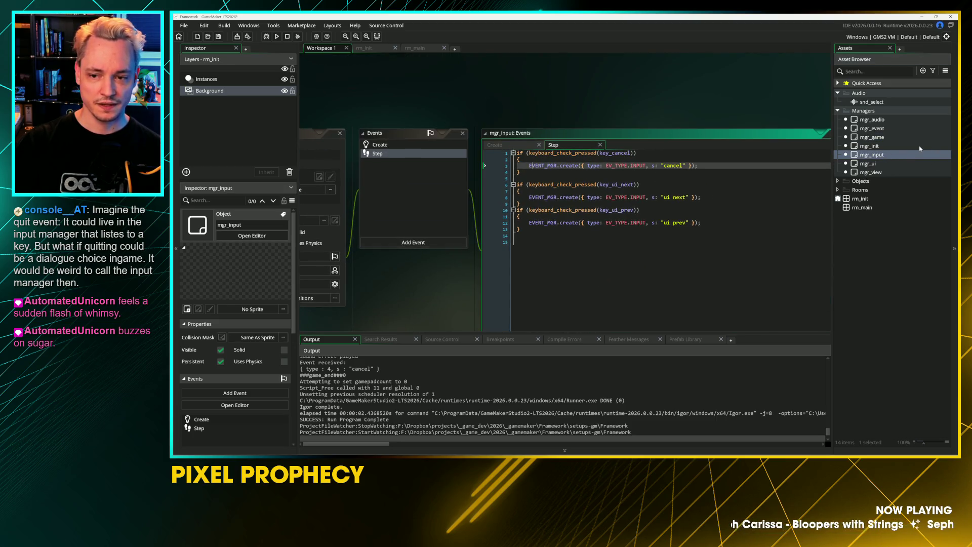
{"action": "double_click", "coordinate": [876, 164]}
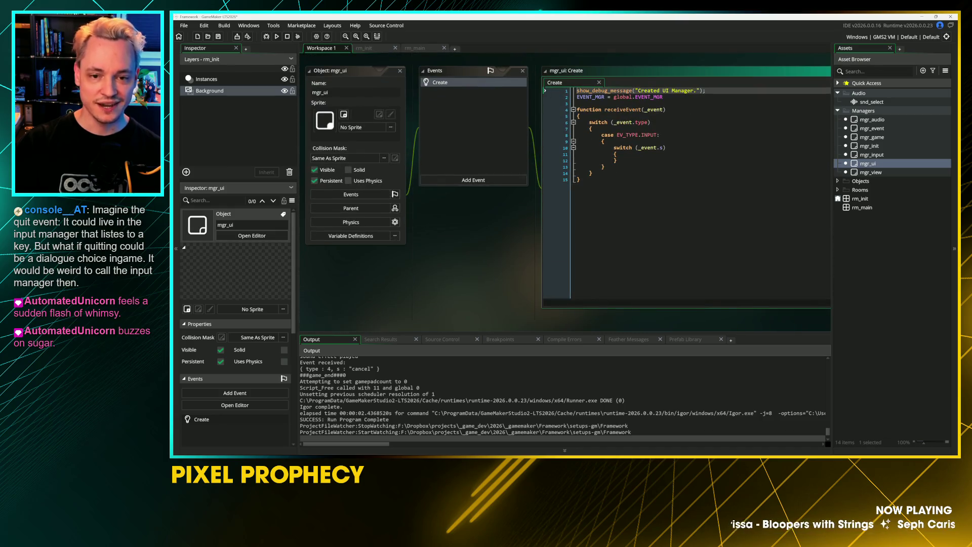
Add EVENT_MGR.subscribe(EV_TYPE.AUDIO, id); below the EVENT_MGR assignment and save the Create code
{"action": "left_click", "coordinate": [636, 97]}
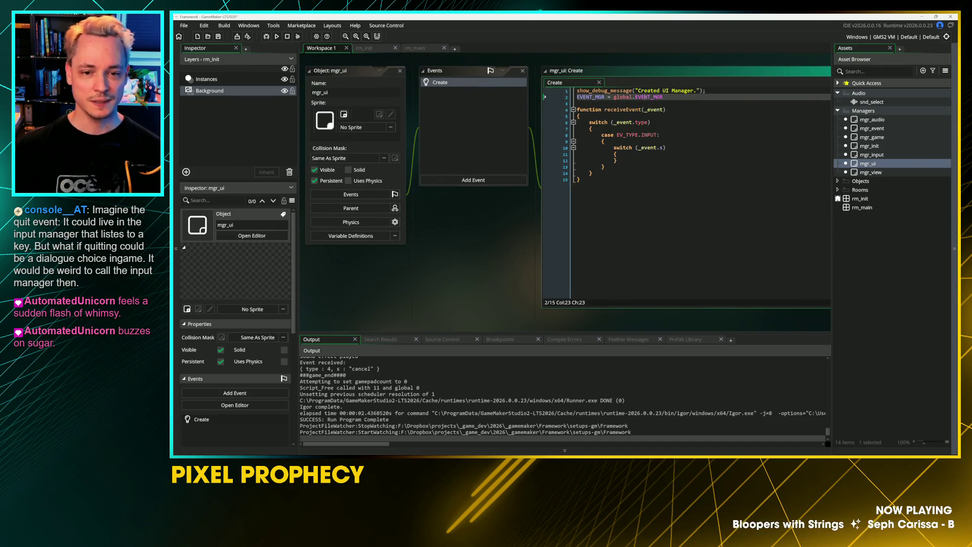
{"action": "key", "text": "End"}
{"action": "key", "text": "Return"}
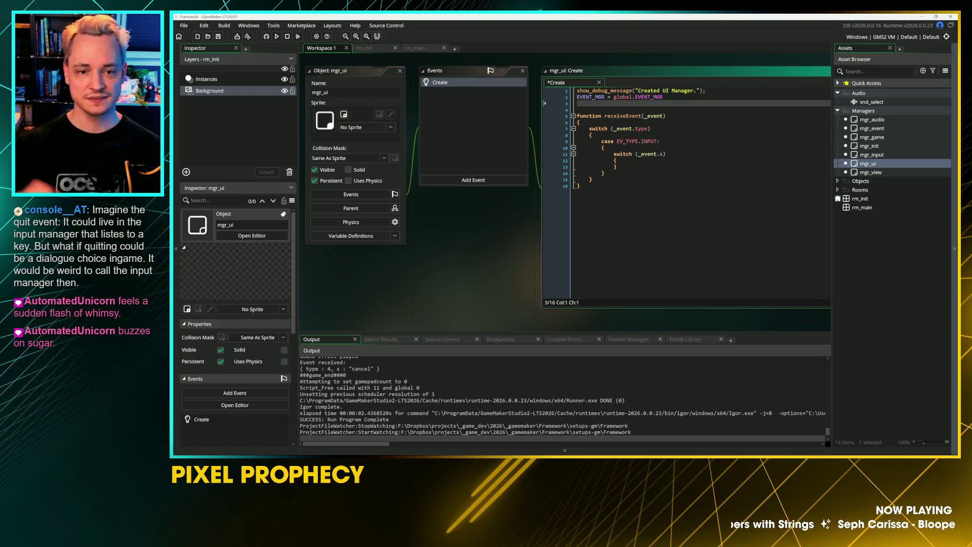
{"action": "type", "text": "EVENT_"}
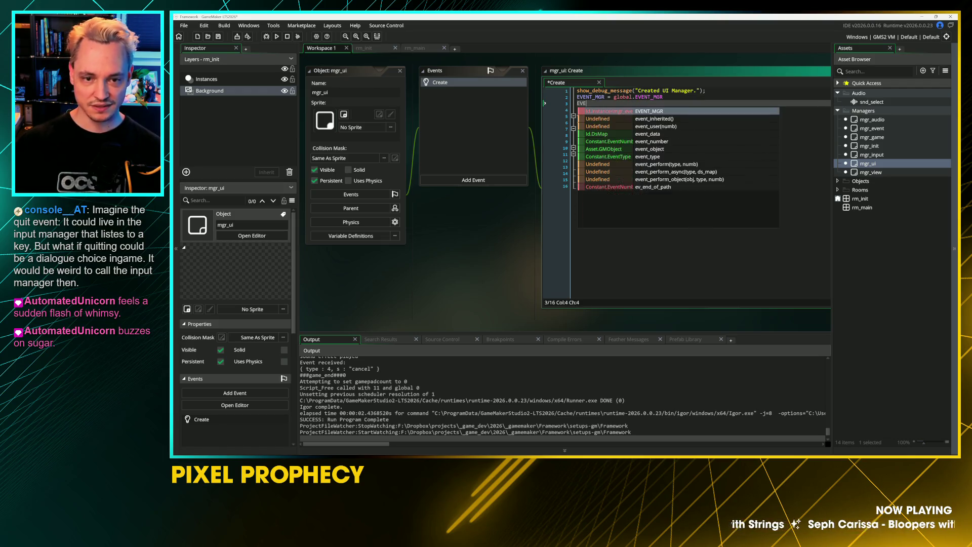
{"action": "key", "text": "Return"}
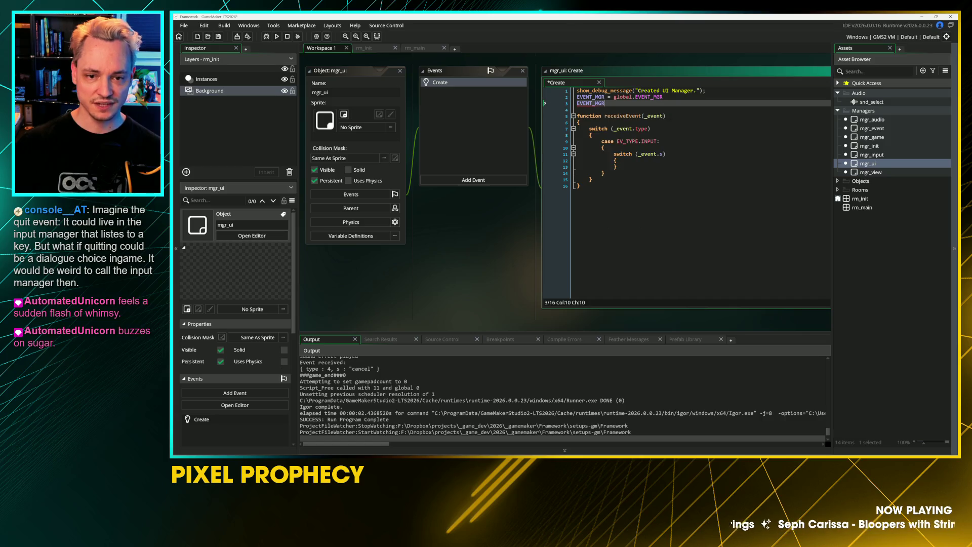
{"action": "type", "text": "."}
{"action": "type", "text": "EV_"}
{"action": "key", "text": "BackSpace"}
{"action": "key", "text": "BackSpace"}
{"action": "key", "text": "BackSpace"}
{"action": "type", "text": "sub"}
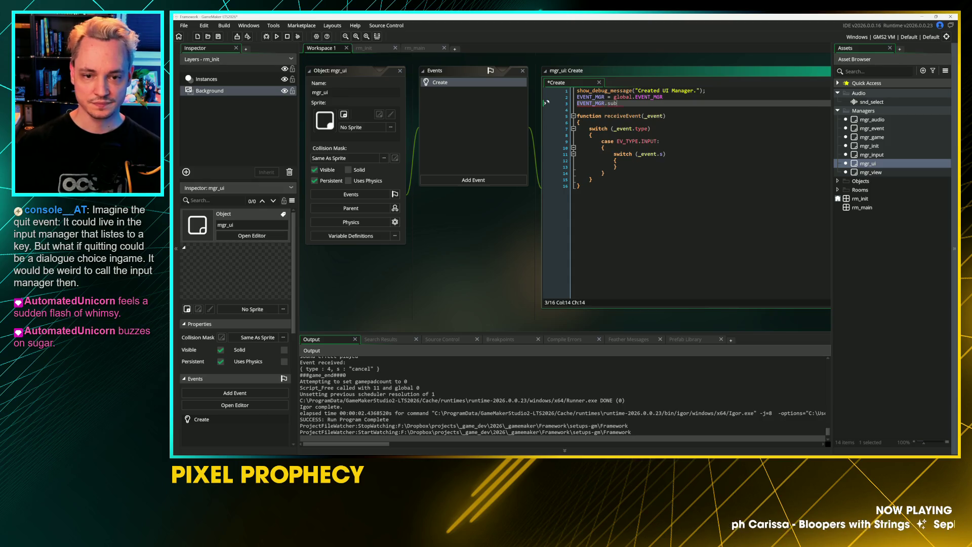
{"action": "key", "text": "Return"}
{"action": "type", "text": "EV_TYPE.a)"}
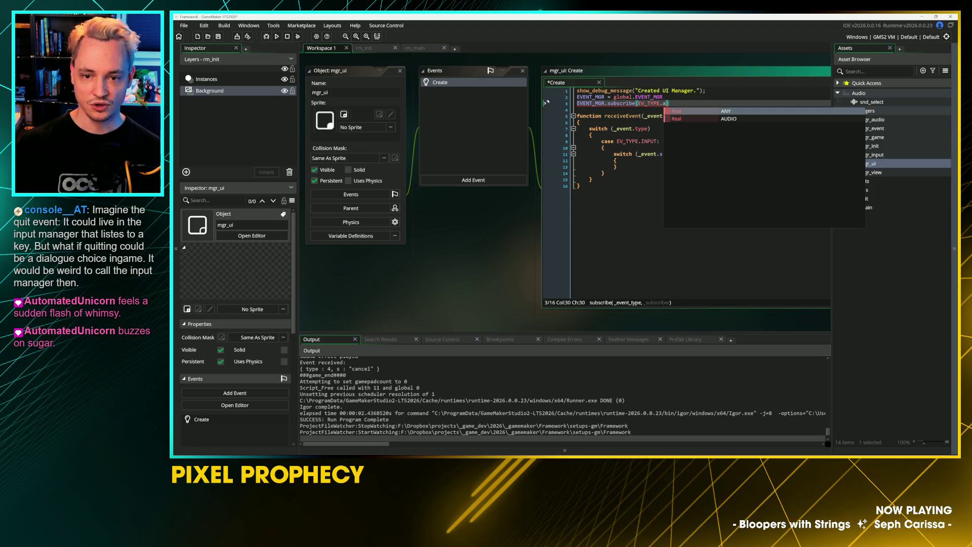
{"action": "key", "text": "Down"}
{"action": "key", "text": "Return"}
{"action": "type", "text": ", id);"}
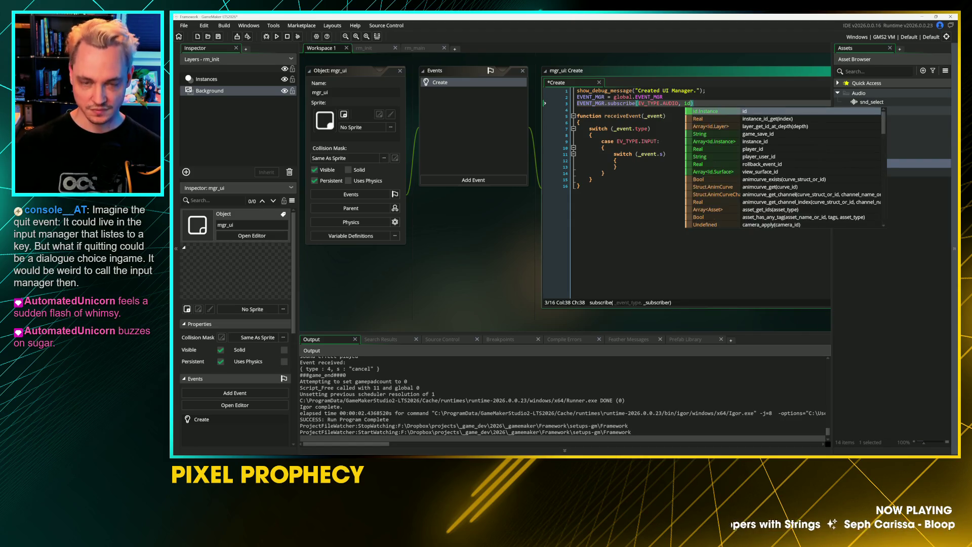
{"action": "key", "text": "ctrl+s"}
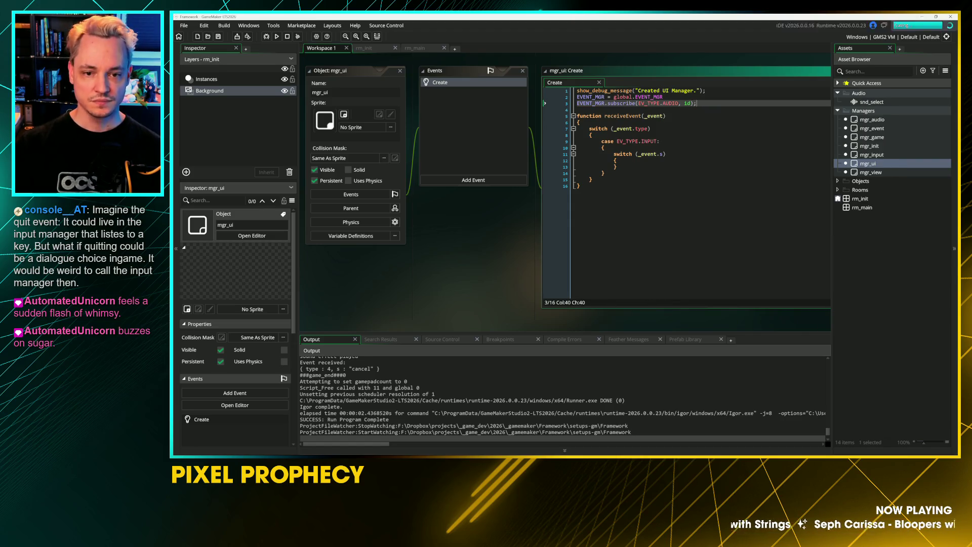
Change the subscribed event type in the subscribe call to EV_TYPE.INPUT
{"action": "double_click", "coordinate": [649, 141]}
{"action": "mouse_move", "coordinate": [466, 265]}
{"action": "left_mouse_down"}
{"action": "mouse_move", "coordinate": [481, 320]}
{"action": "mouse_move", "coordinate": [474, 267]}
{"action": "left_mouse_up"}
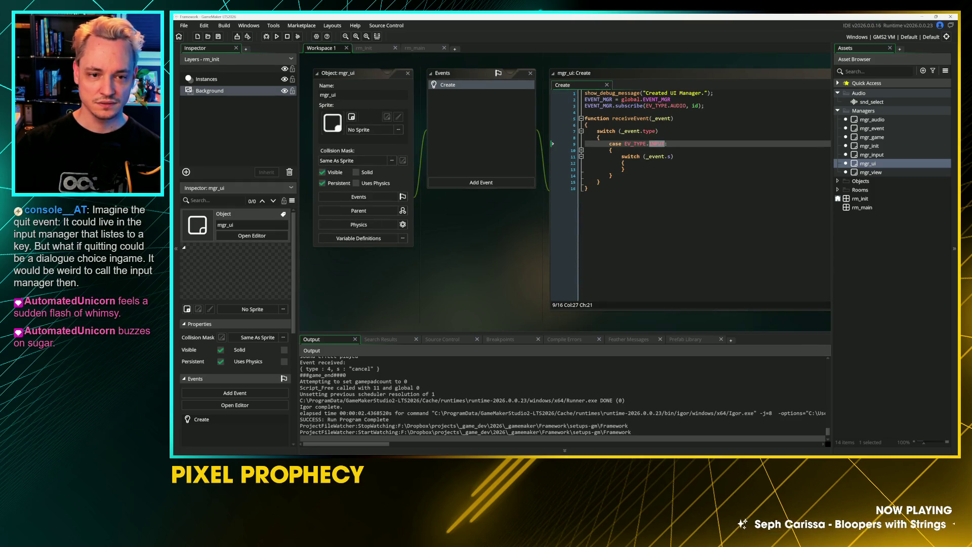
{"action": "double_click", "coordinate": [678, 105]}
{"action": "type", "text": "INPUT"}
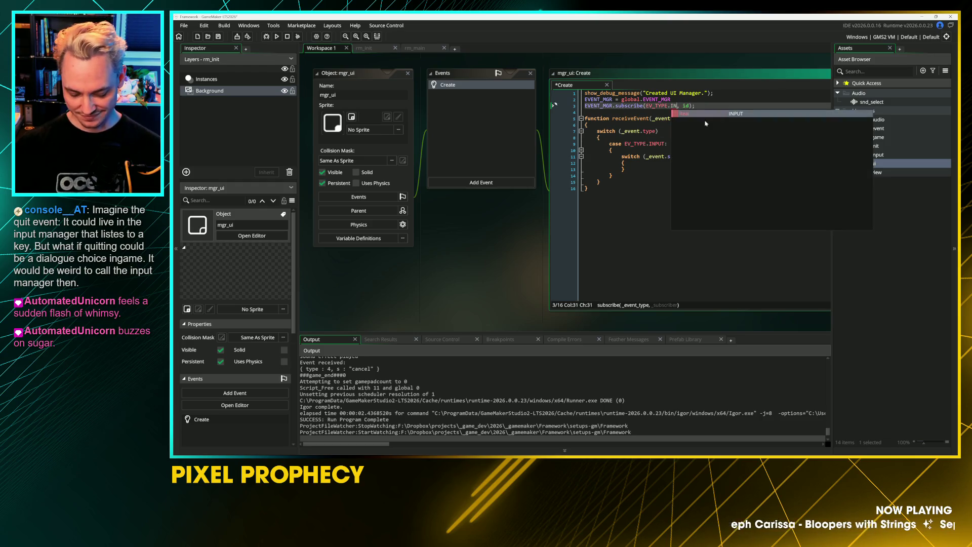
Add a case "ui next": line inside the inner switch block
{"action": "key", "text": "Down"}
{"action": "key", "text": "Down"}
{"action": "key", "text": "Down"}
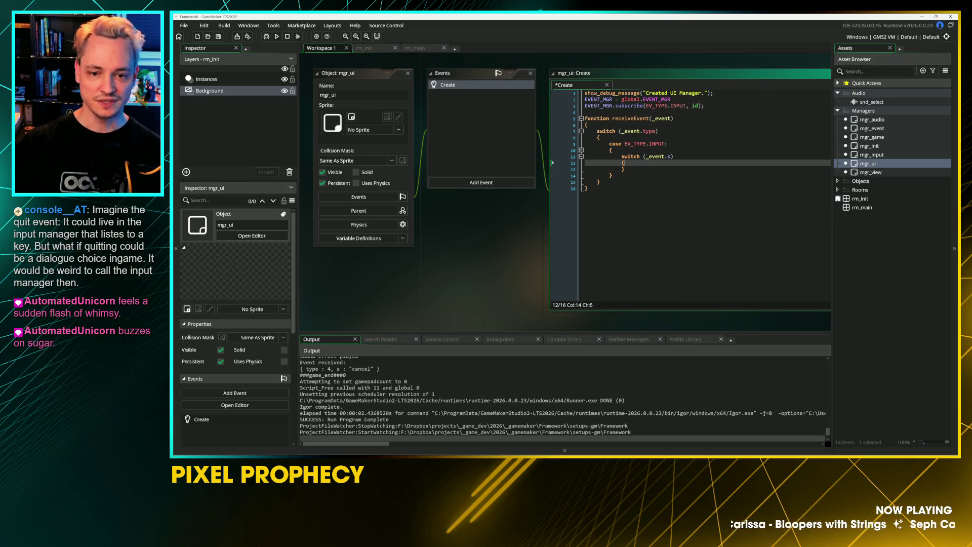
{"action": "key", "text": "Return"}
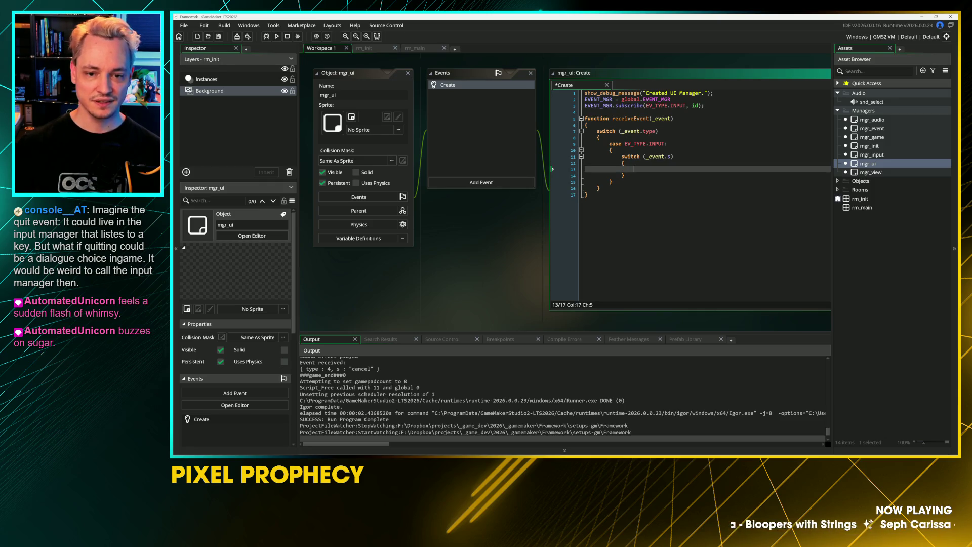
{"action": "type", "text": "case \"u"}
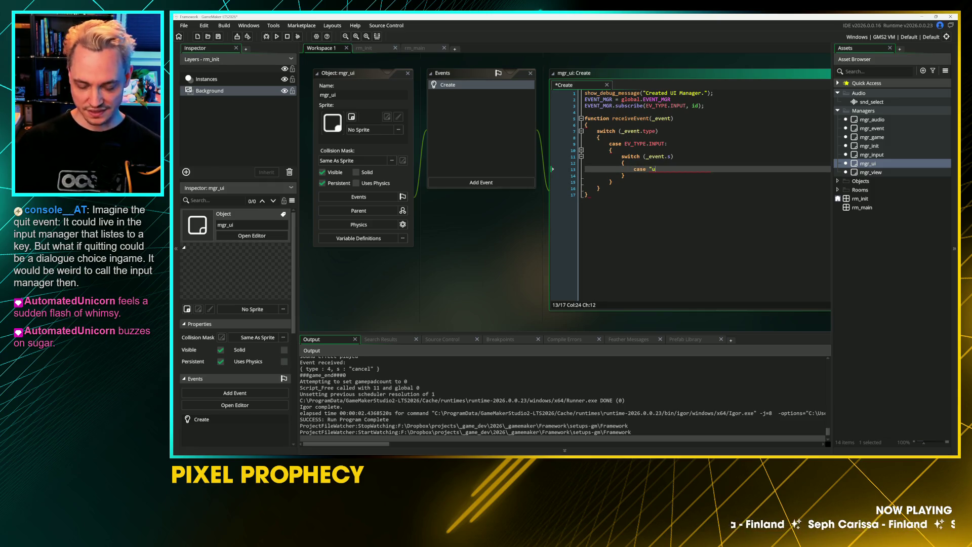
{"action": "type", "text": "i"}
{"action": "scroll", "coordinate": [499, 301], "scroll_direction": "up", "scroll_amount": 5}
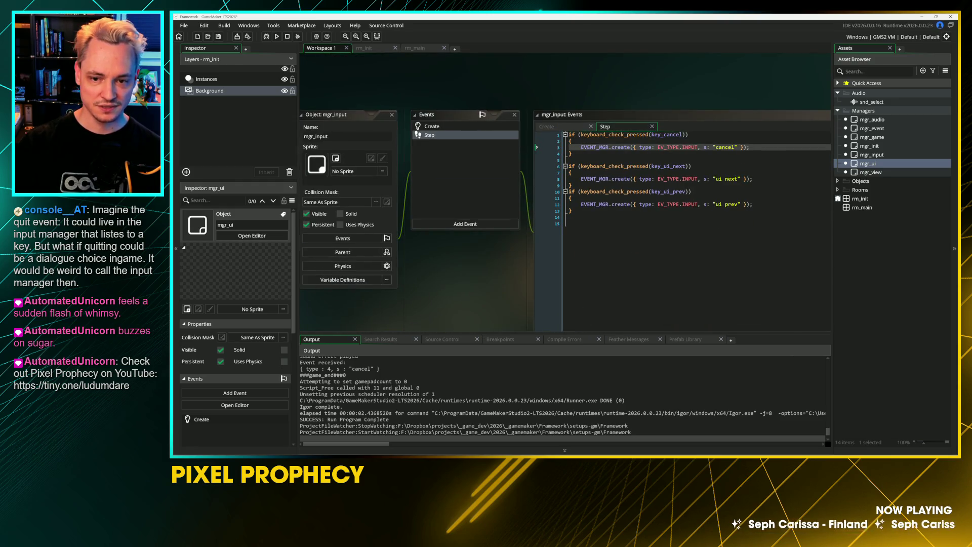
{"action": "scroll", "coordinate": [508, 306], "scroll_direction": "down", "scroll_amount": 5}
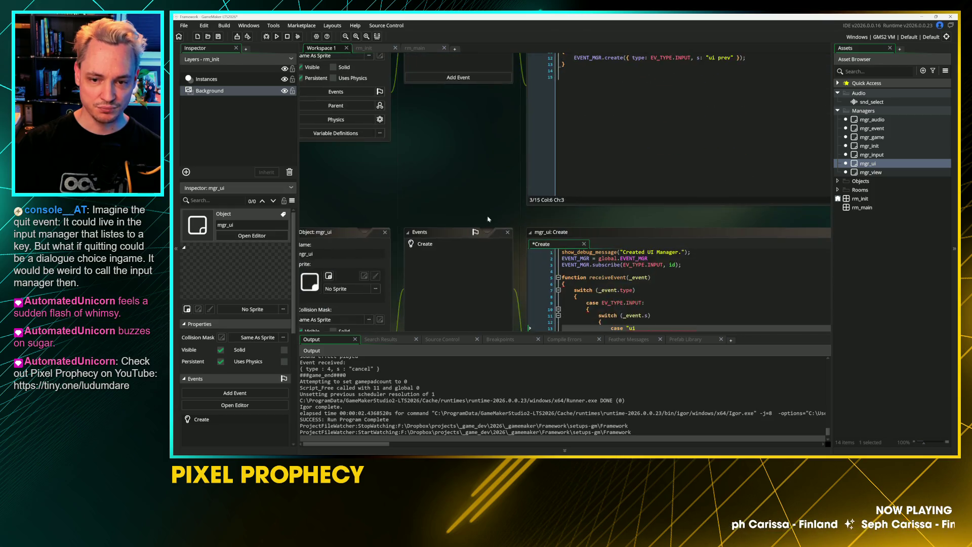
{"action": "type", "text": "nexr"}
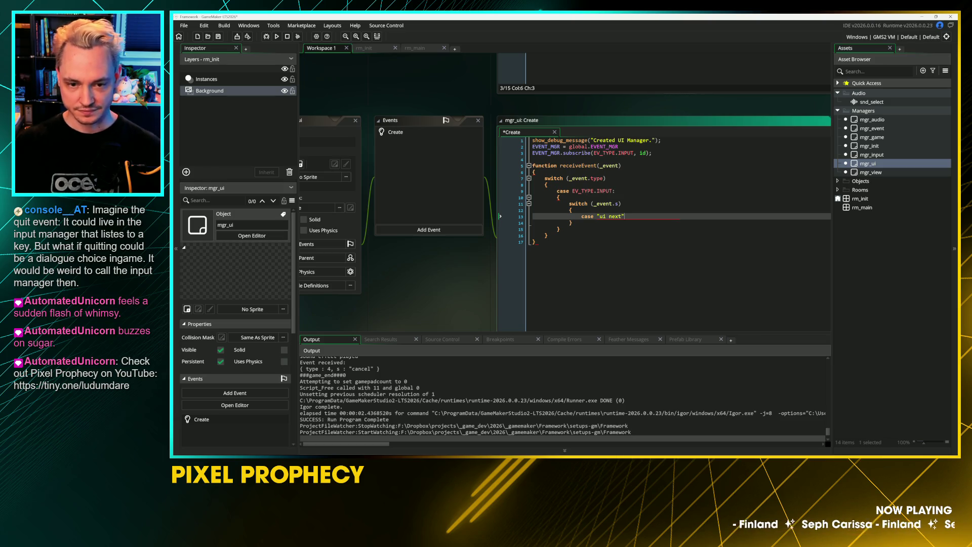
{"action": "key", "text": "Return"}
Duplicate the case as "ui prev": and give both cases a { } block ending in break;
{"action": "key", "text": "Up"}
{"action": "key", "text": "shift+Home"}
{"action": "key", "text": "ctrl+d"}
{"action": "key", "text": "Left"}
{"action": "key", "text": "Left"}
{"action": "key", "text": "shift+Left"}
{"action": "key", "text": "shift+Left"}
{"action": "key", "text": "shift+Left"}
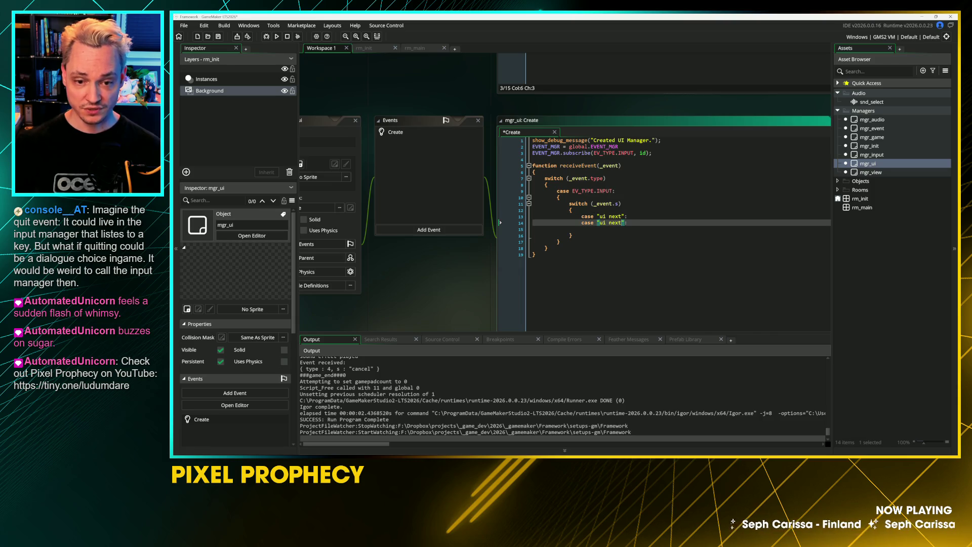
{"action": "type", "text": "prev"}
{"action": "key", "text": "Return"}
{"action": "type", "text": "{"}
{"action": "key", "text": "Return"}
{"action": "type", "text": "break;"}
{"action": "key", "text": "Down"}
{"action": "key", "text": "BackSpace"}
{"action": "key", "text": "Up"}
{"action": "key", "text": "Return"}
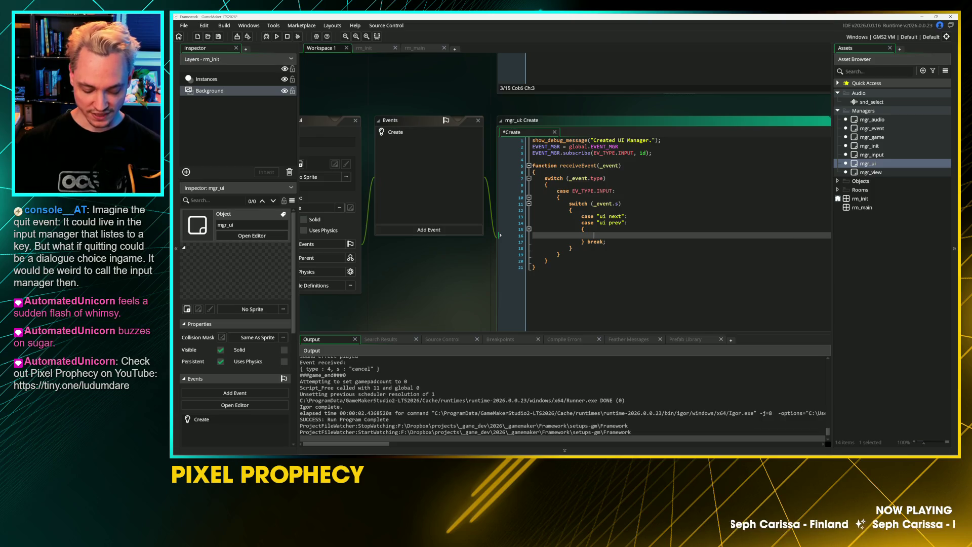
Start an EVENT_MGR.create({ }) call with an empty struct inside the case block
{"action": "type", "text": "EVENT_MGR.cre"}
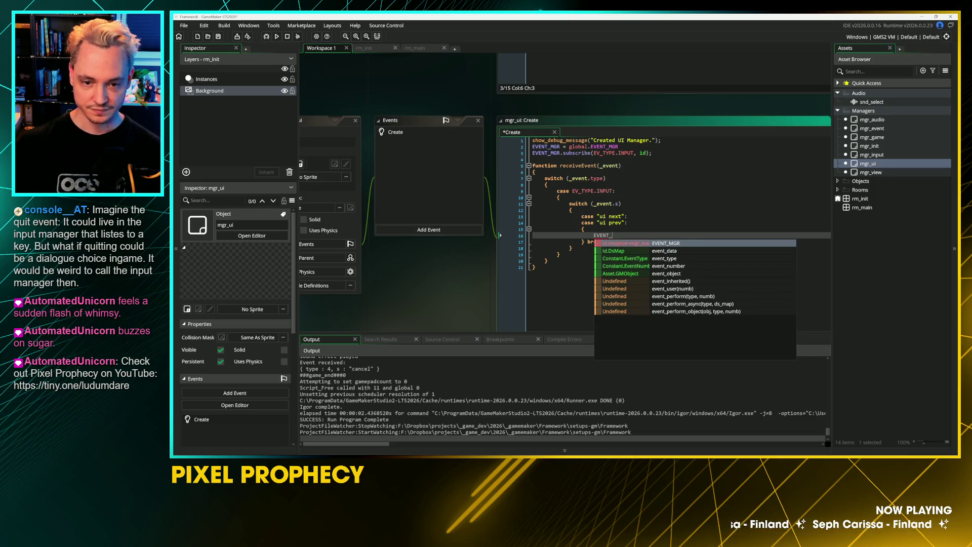
{"action": "key", "text": "Return"}
{"action": "type", "text": "reate("}
{"action": "key", "text": "Return"}
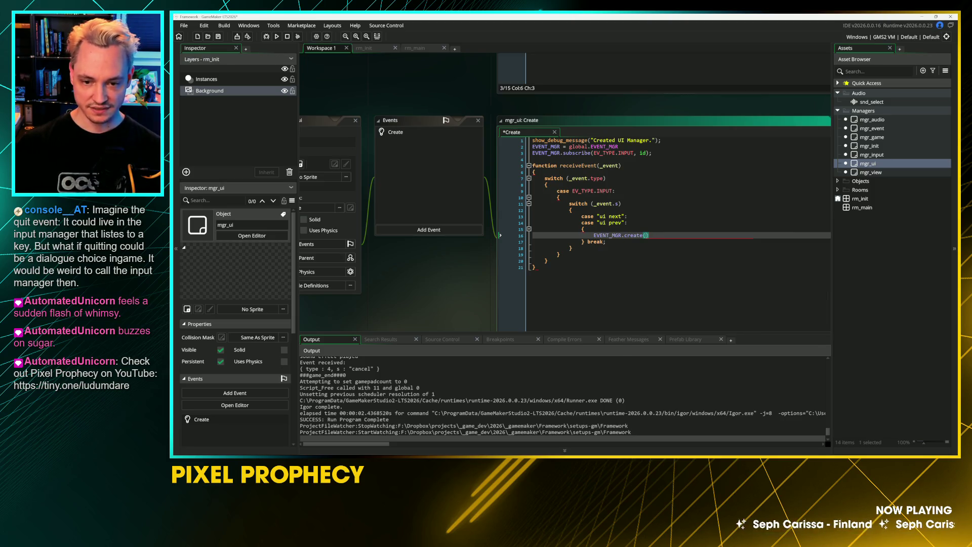
{"action": "key", "text": "ctrl+space"}
{"action": "type", "text": "{"}
{"action": "key", "text": "Return"}
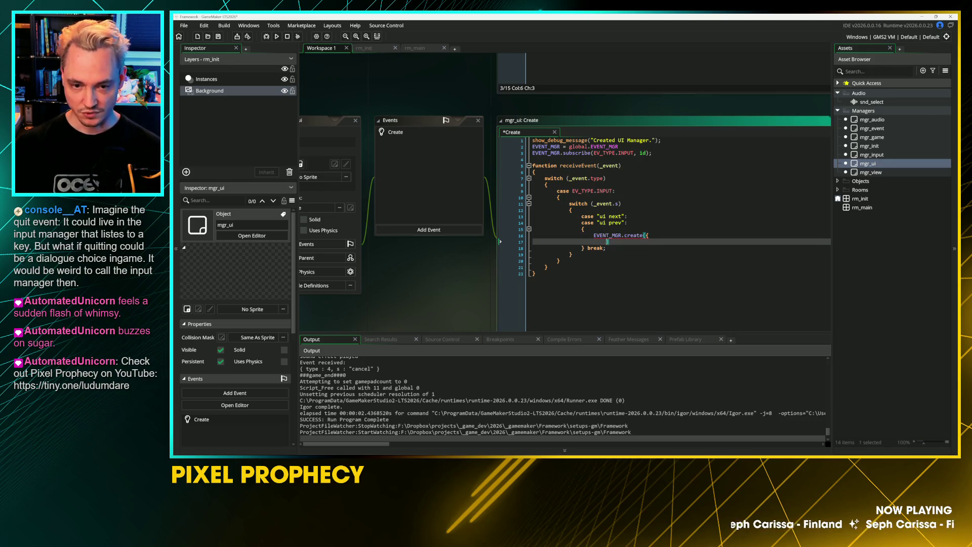
{"action": "type", "text": "}"}
{"action": "key", "text": "Up"}
{"action": "key", "text": "End"}
{"action": "key", "text": "Return"}
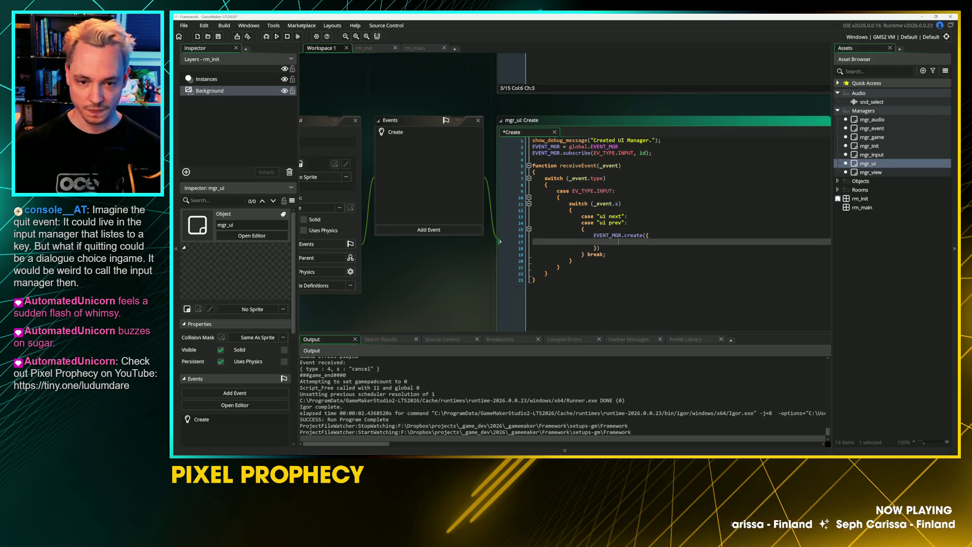
Fill the struct with type: EV_TYPE.AUDIO and audio_type: AUDIO_TYPE.UI, then save
{"action": "type", "text": "type"}
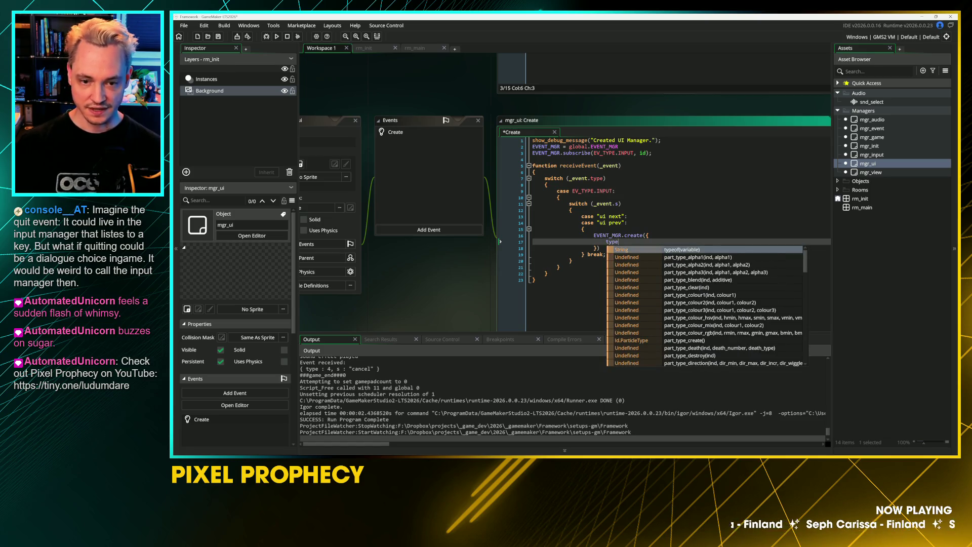
{"action": "type", "text": " : "}
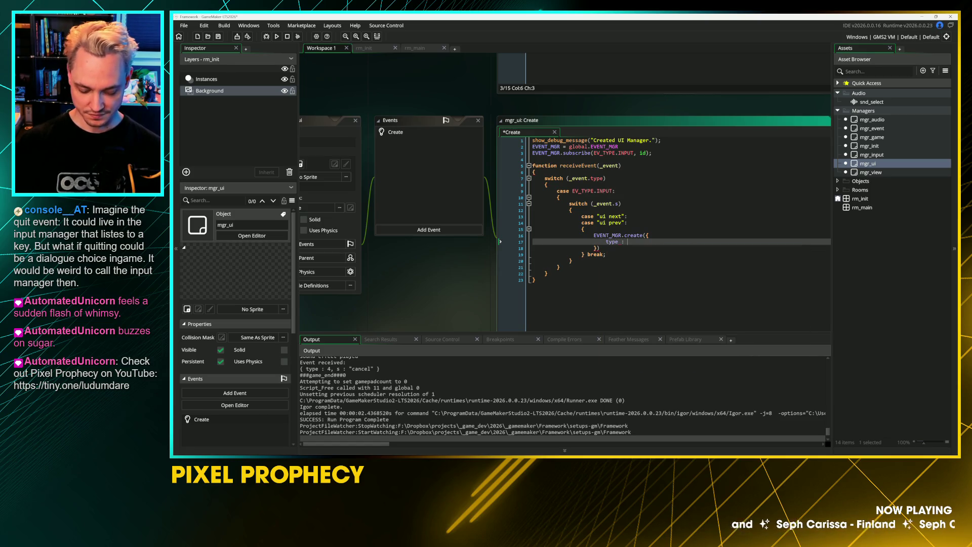
{"action": "type", "text": "EV_E"}
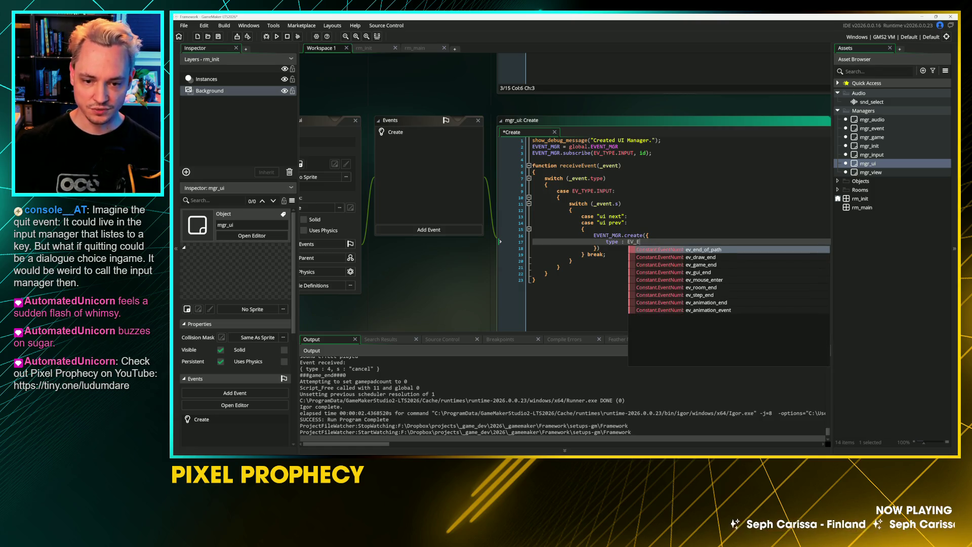
{"action": "key", "text": "BackSpace"}
{"action": "type", "text": "TYPE.a"}
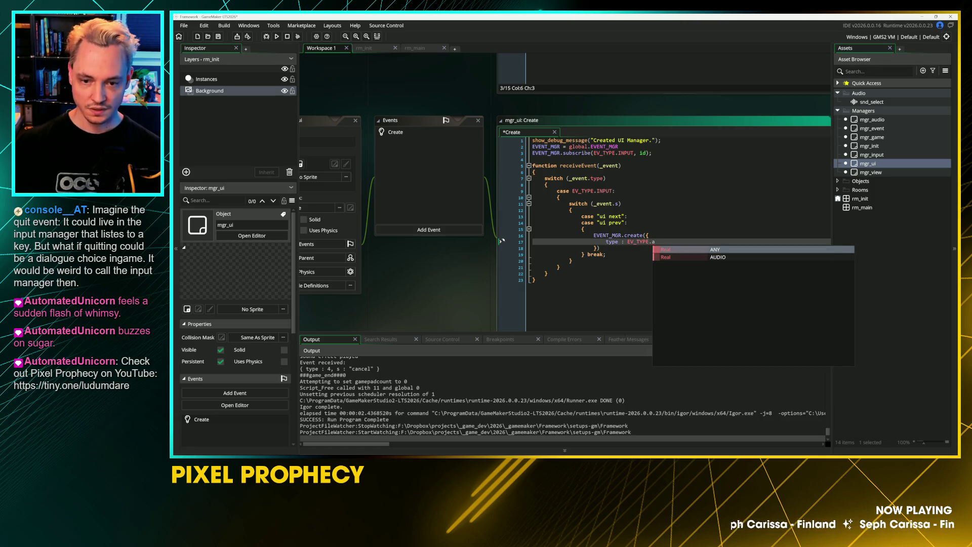
{"action": "key", "text": "Down"}
{"action": "key", "text": "Return"}
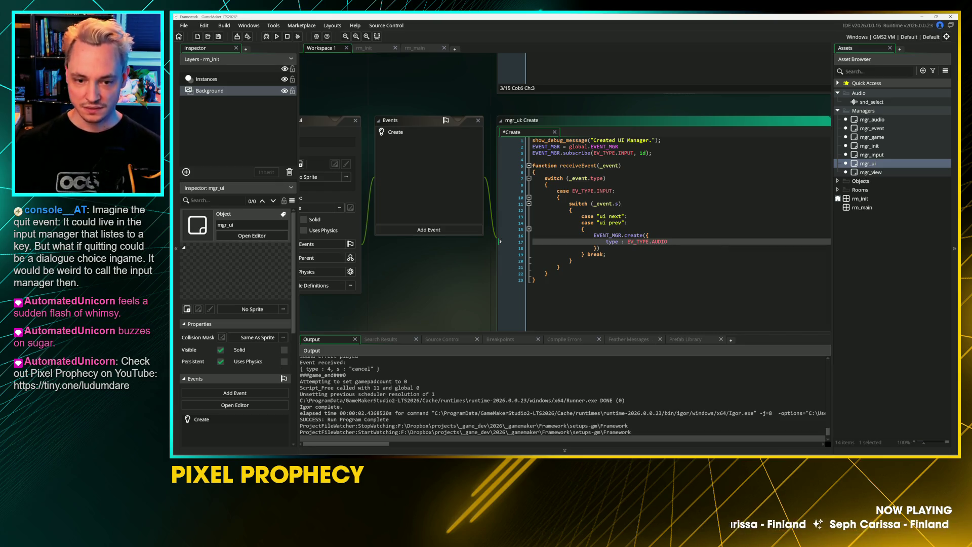
{"action": "type", "text": ","}
{"action": "key", "text": "Return"}
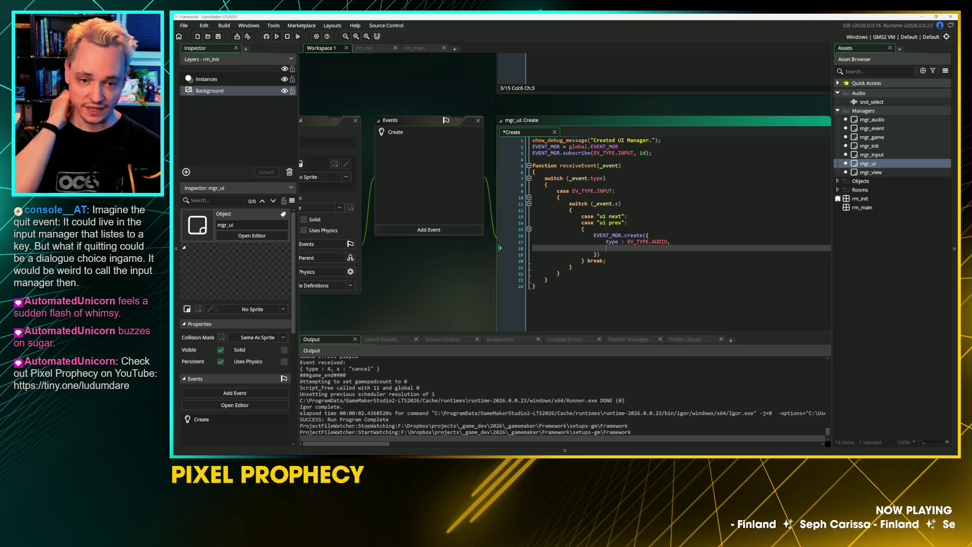
{"action": "type", "text": "audio"}
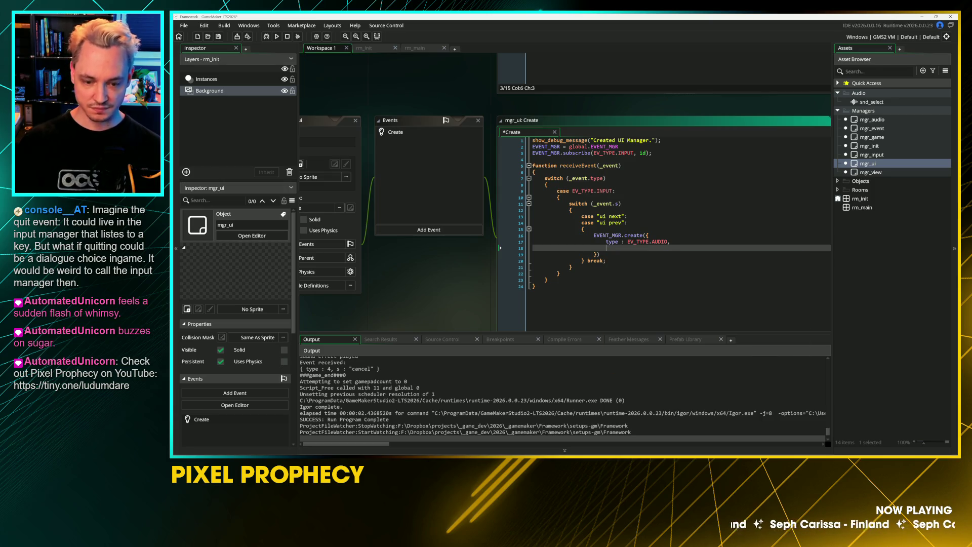
{"action": "type", "text": "_type: "}
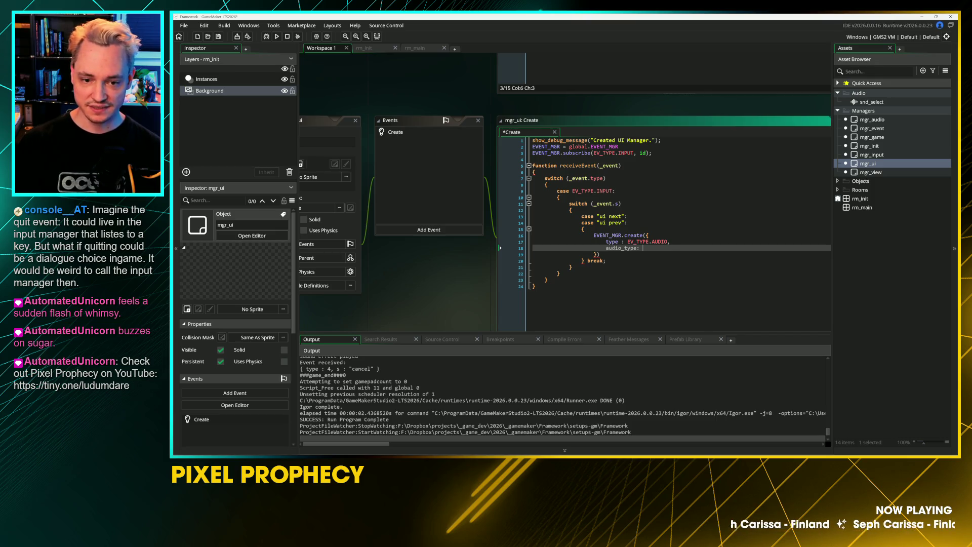
{"action": "type", "text": "AUDIO_TYP"}
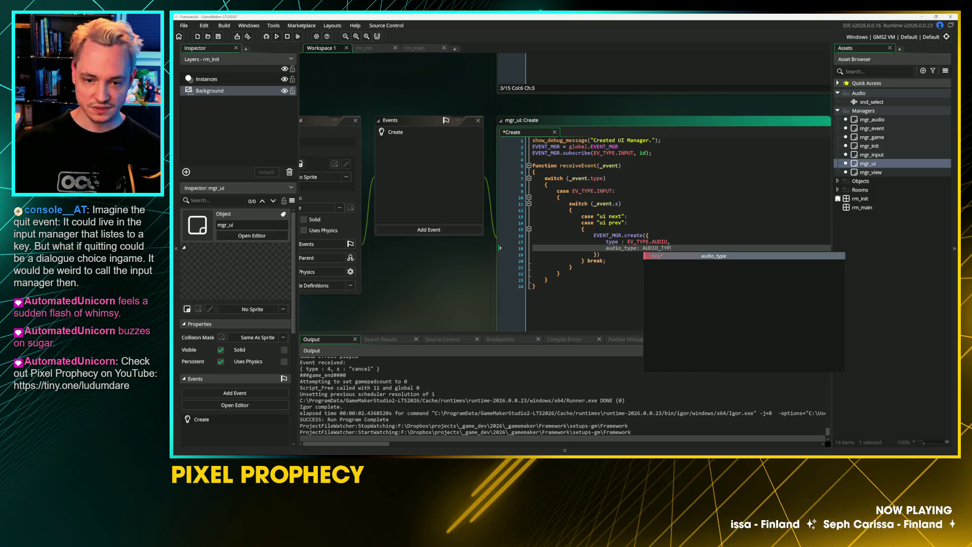
{"action": "type", "text": "E.UI,"}
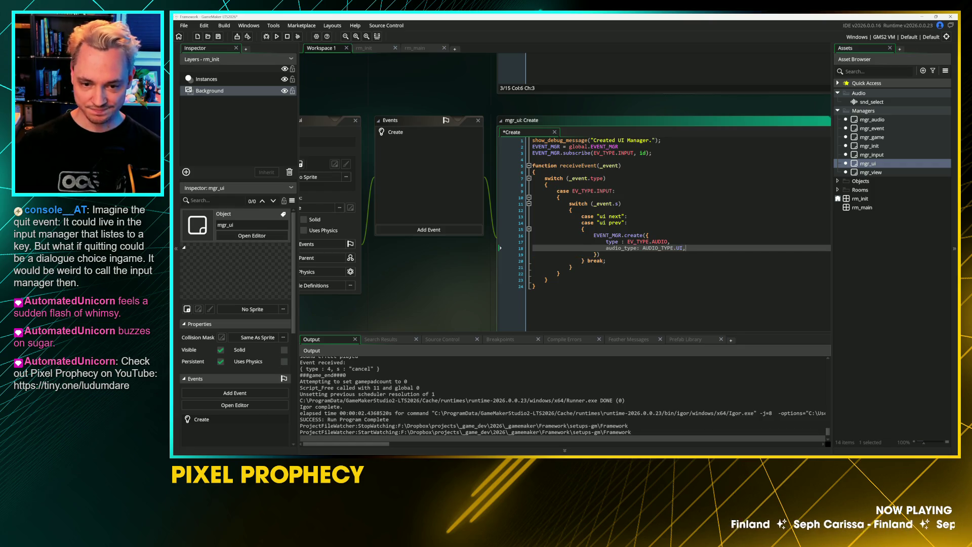
{"action": "key", "text": "Return"}
{"action": "key", "text": "ctrl+s"}
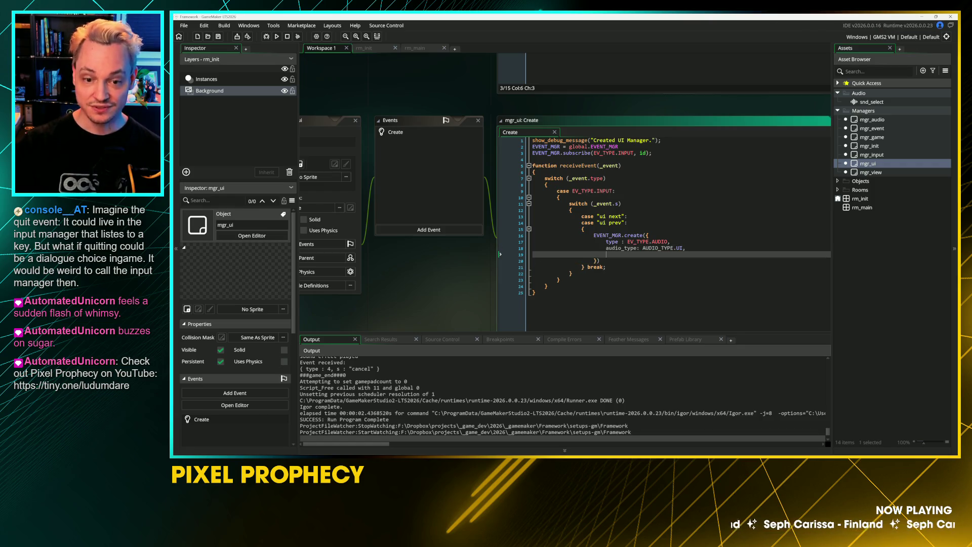
Add audio_asset : snd_select, align the fields, select the audio lines and save
{"action": "left_click", "coordinate": [621, 241]}
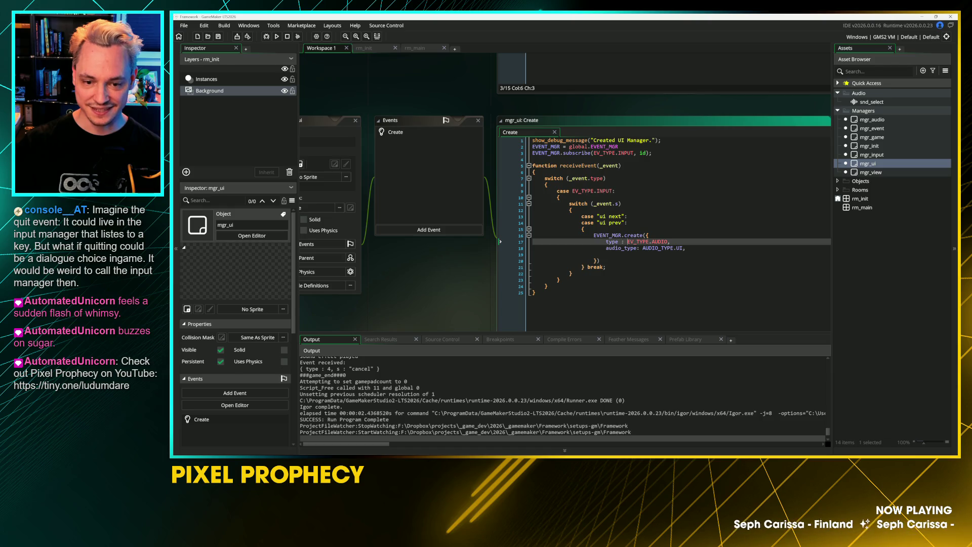
{"action": "key", "text": "Down"}
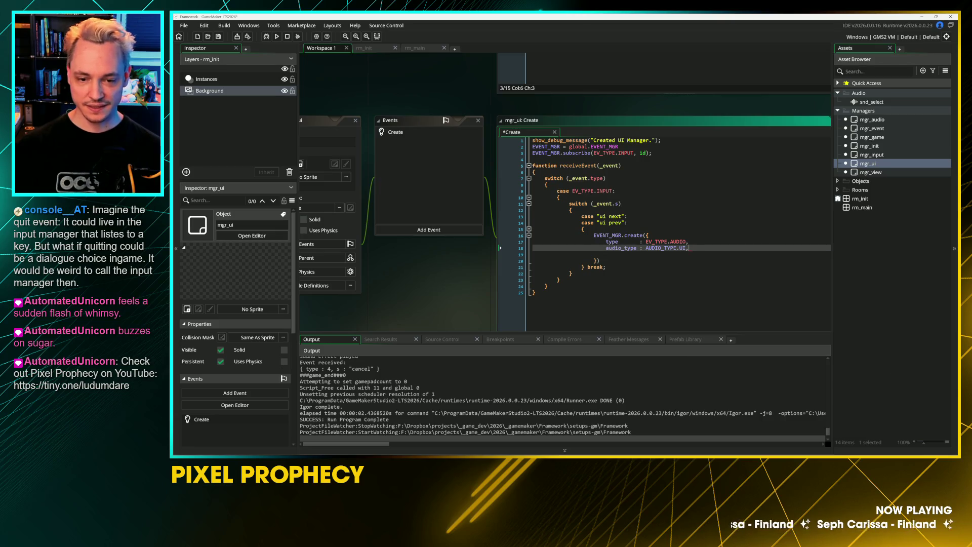
{"action": "key", "text": "Return"}
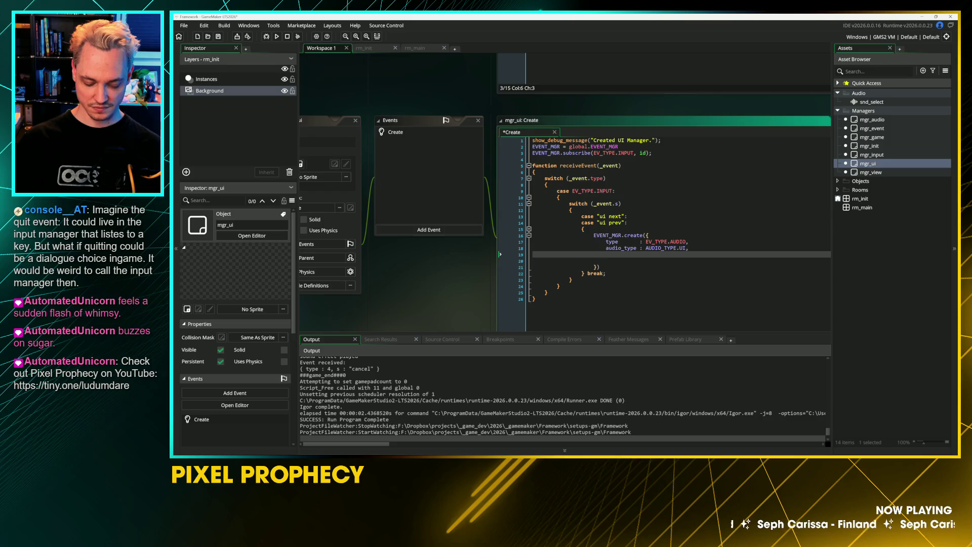
{"action": "type", "text": "audio_asset :"}
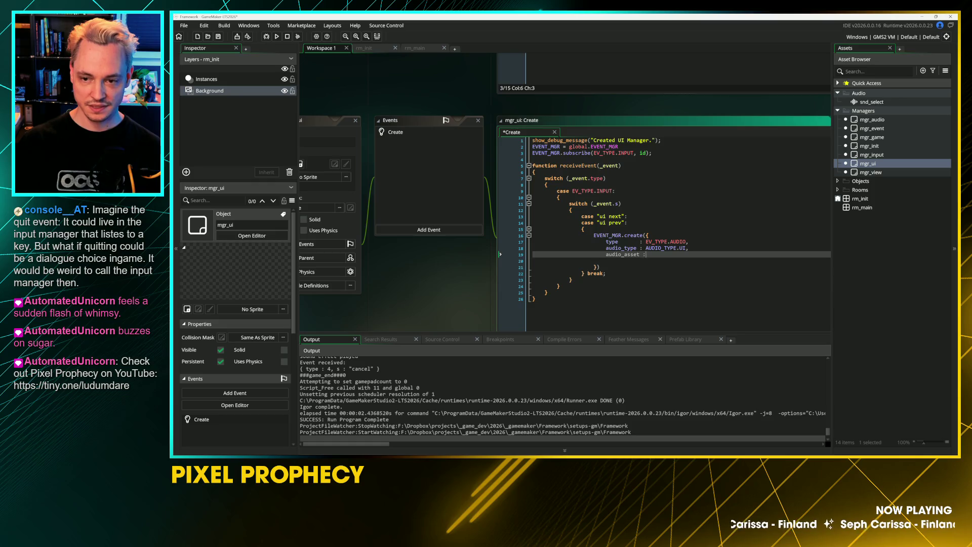
{"action": "type", "text": " snd"}
{"action": "key", "text": "Return"}
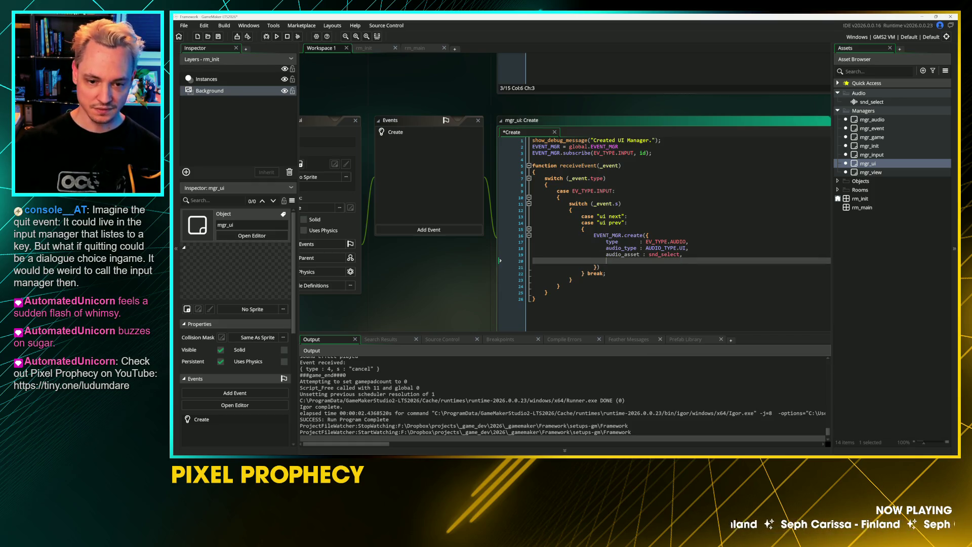
{"action": "left_click", "coordinate": [680, 247]}
{"action": "key", "text": "Up"}
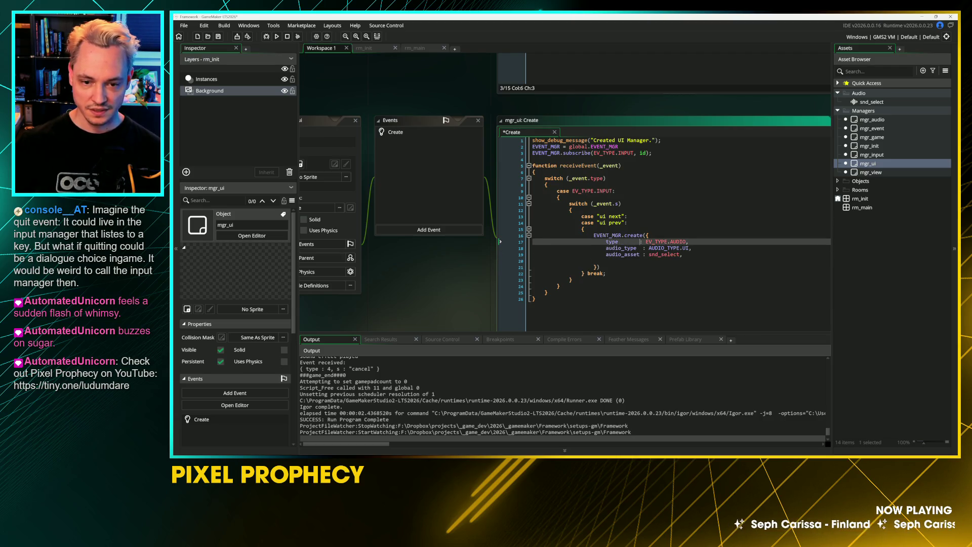
{"action": "left_click", "coordinate": [605, 260]}
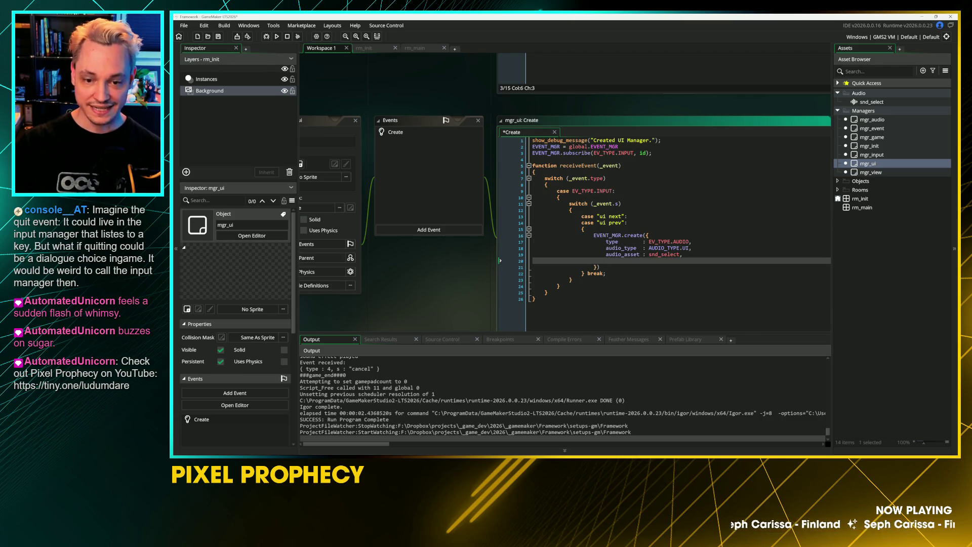
{"action": "key", "text": "shift+Up"}
{"action": "key", "text": "shift+Up"}
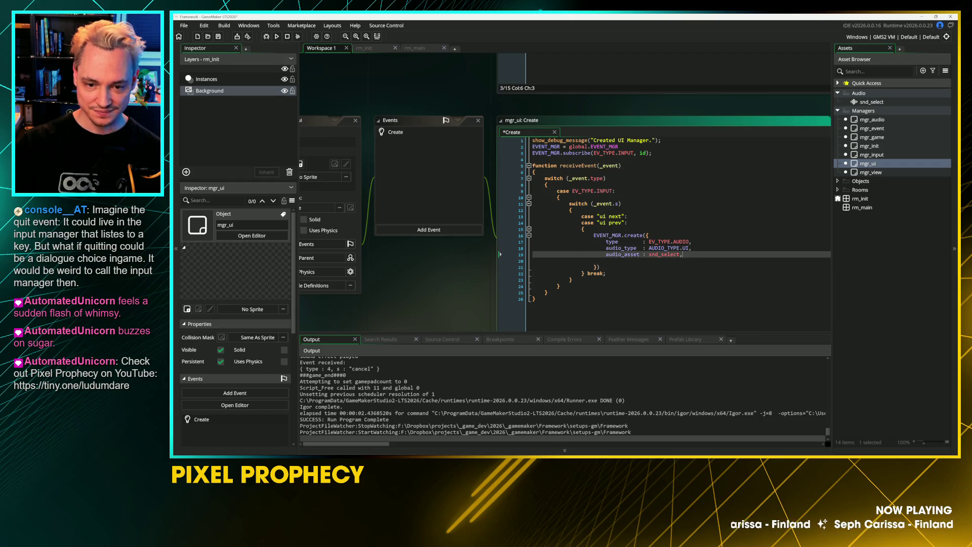
{"action": "key", "text": "ctrl+s"}
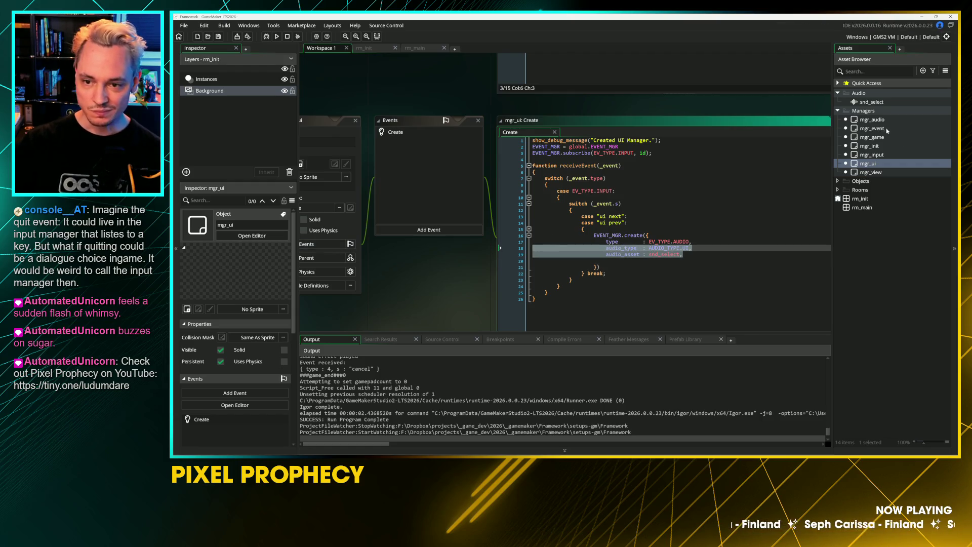
{"action": "double_click", "coordinate": [885, 128]}
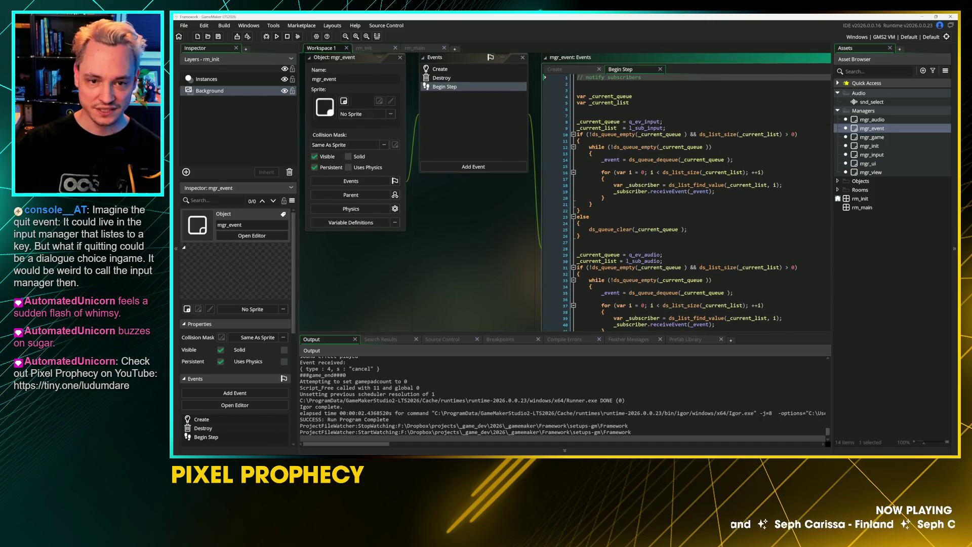
Copy the event_game_struct block below itself and rename the copy event_audio_struct
{"action": "scroll", "coordinate": [550, 204], "scroll_direction": "up", "scroll_amount": 2}
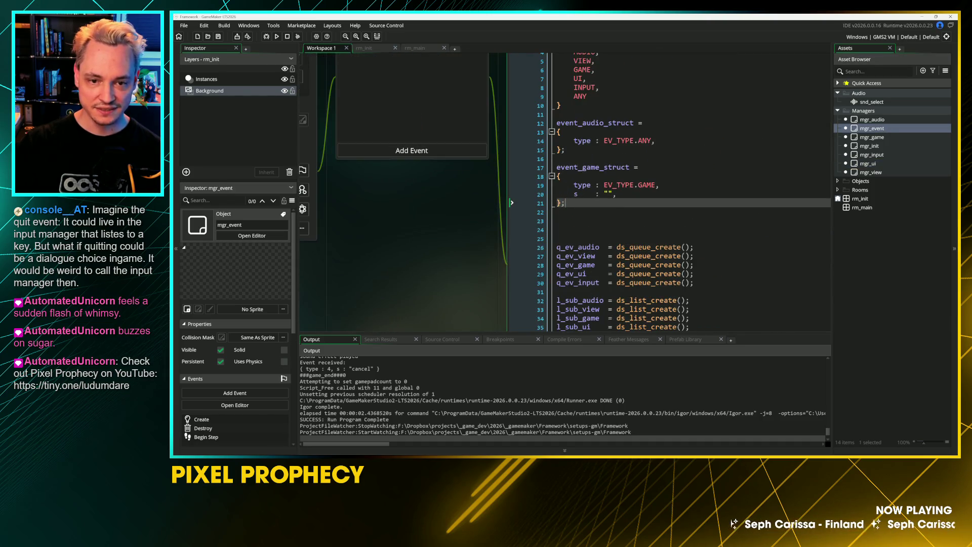
{"action": "left_click_drag", "start_coordinate": [550, 203], "coordinate": [550, 165]}
{"action": "key", "text": "ctrl+c"}
{"action": "left_click", "coordinate": [600, 214]}
{"action": "key", "text": "ctrl+v"}
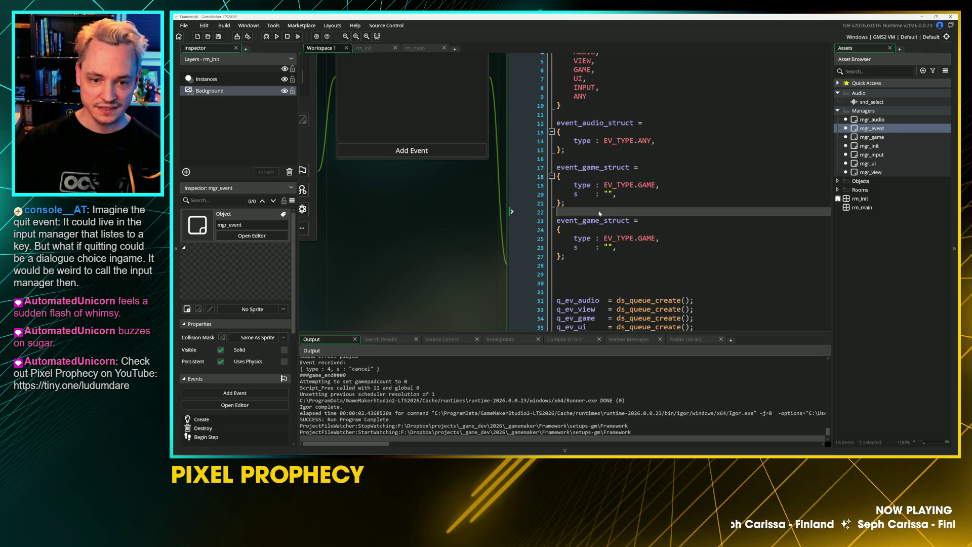
{"action": "left_click", "coordinate": [557, 220]}
{"action": "key", "text": "Right"}
{"action": "key", "text": "shift+Right"}
{"action": "key", "text": "shift+Right"}
{"action": "key", "text": "shift+Right"}
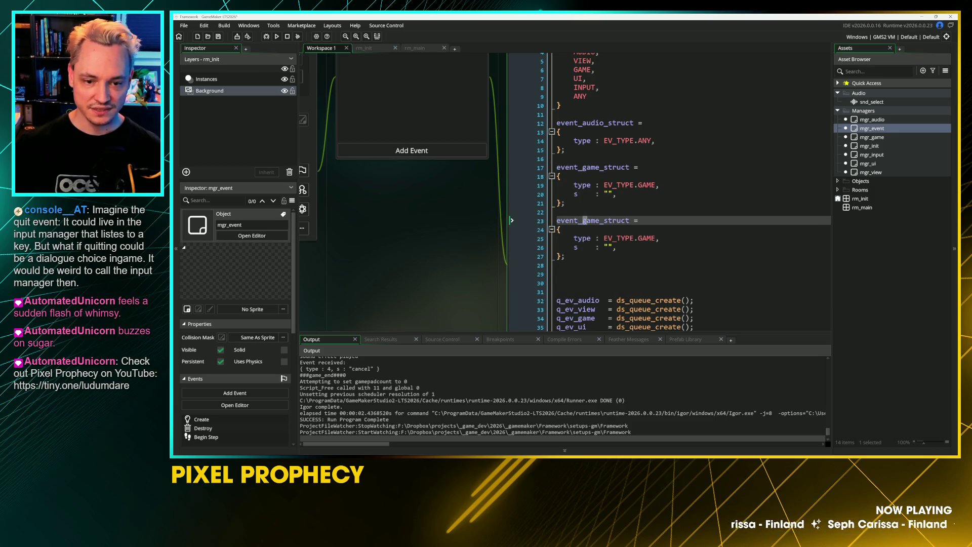
{"action": "type", "text": "audio"}
Replace the copy's s field with the audio_type and audio_asset fields and set type to EV_TYPE.AUDIO
{"action": "key", "text": "Down"}
{"action": "key", "text": "Down"}
{"action": "key", "text": "Down"}
{"action": "key", "text": "End"}
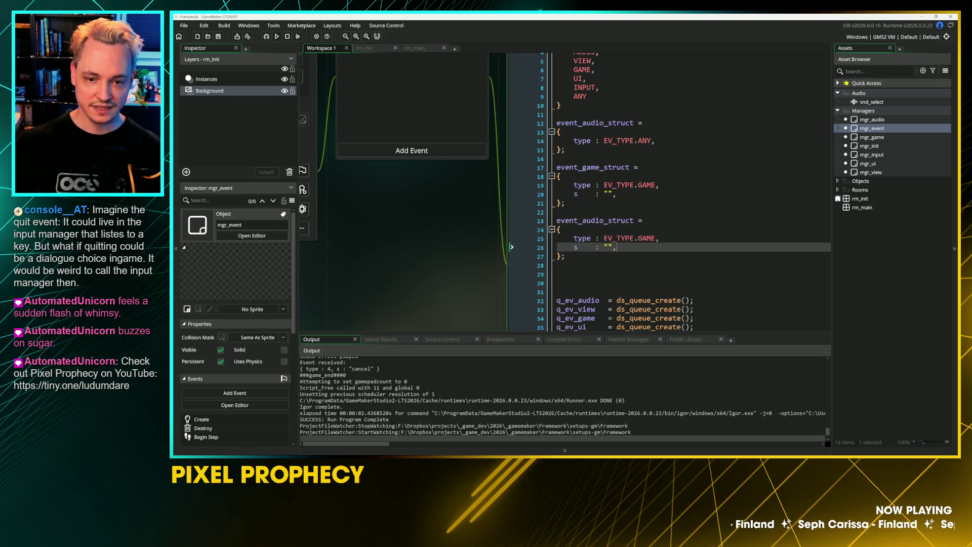
{"action": "key", "text": "shift+Home"}
{"action": "key", "text": "ctrl+v"}
{"action": "double_click", "coordinate": [647, 238]}
{"action": "type", "text": "AUDIO"}
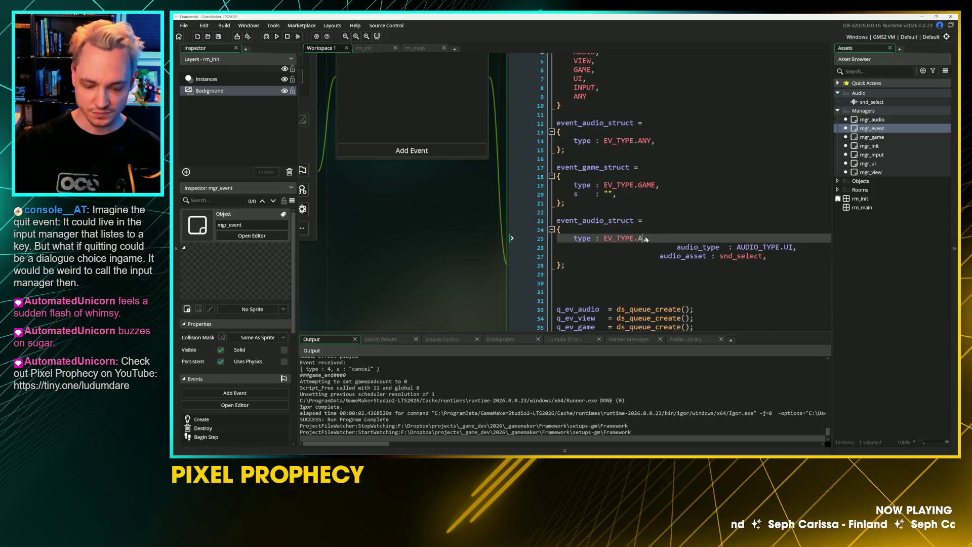
Fix the indentation and line up the colons of the event_audio_struct fields
{"action": "key", "text": "Down"}
{"action": "key", "text": "BackSpace"}
{"action": "key", "text": "BackSpace"}
{"action": "key", "text": "BackSpace"}
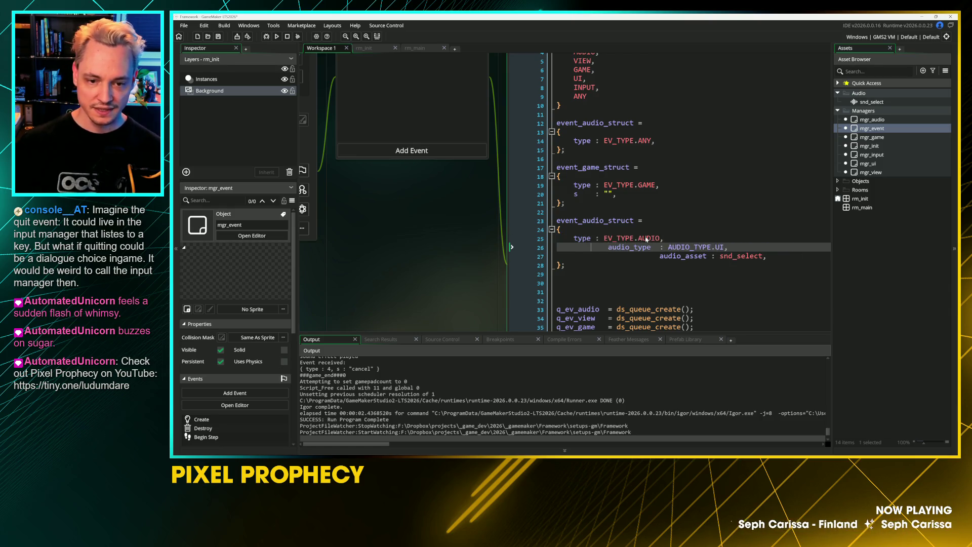
{"action": "key", "text": "Up"}
{"action": "key", "text": "Up"}
{"action": "key", "text": "Up"}
{"action": "key", "text": "Home"}
{"action": "key", "text": "shift+Down"}
{"action": "key", "text": "shift+Down"}
{"action": "key", "text": "shift+Down"}
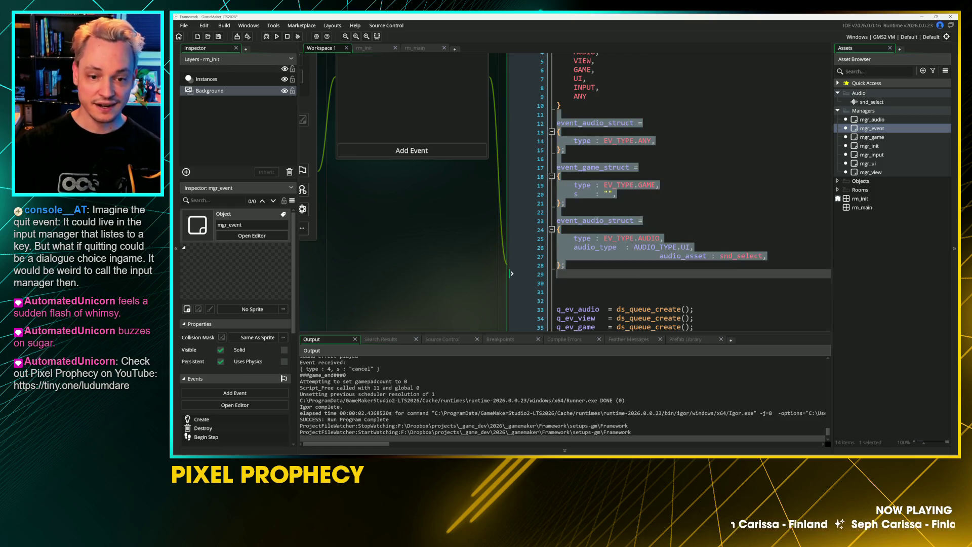
{"action": "left_click_drag", "start_coordinate": [659, 255], "coordinate": [578, 257]}
{"action": "key", "text": "BackSpace"}
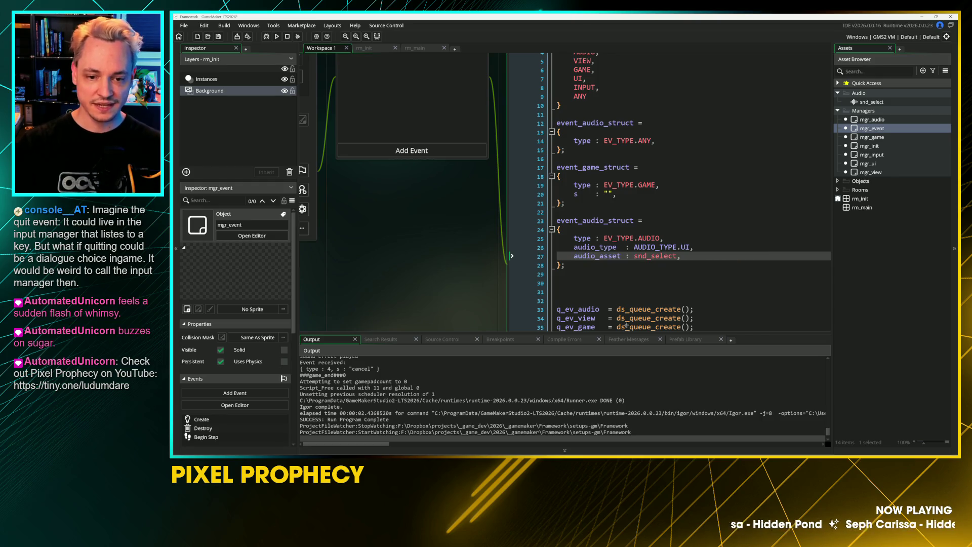
{"action": "left_click", "coordinate": [590, 238]}
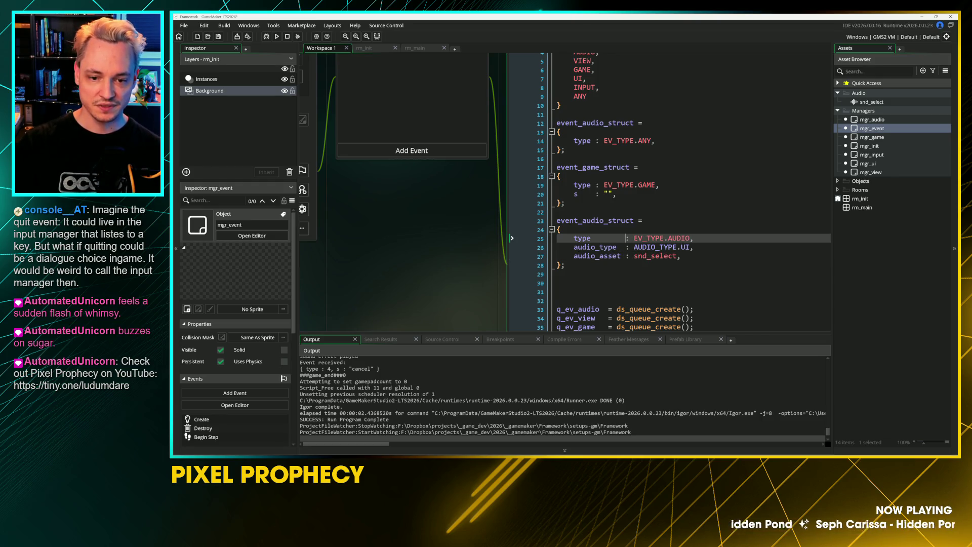
{"action": "key", "text": "BackSpace"}
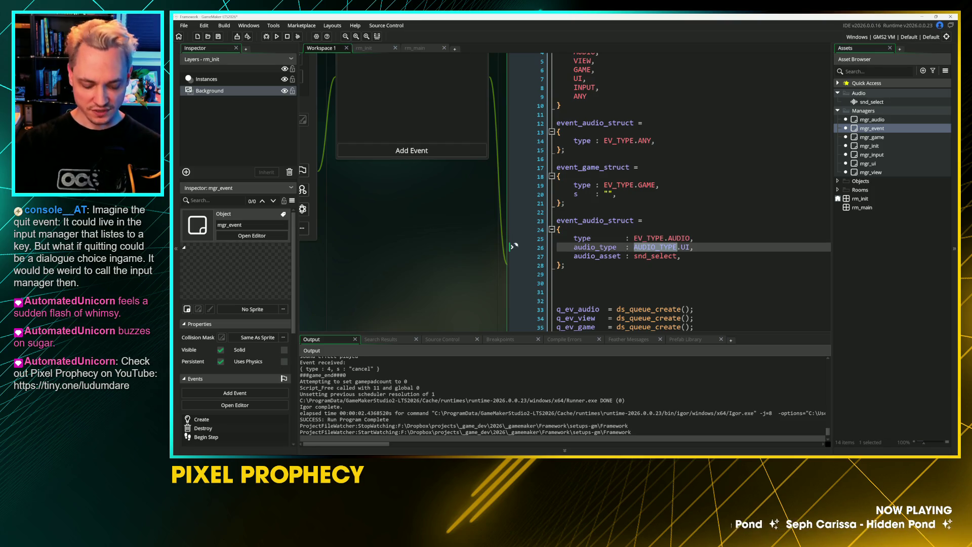
{"action": "key", "text": "End"}
{"action": "double_click", "coordinate": [878, 120]}
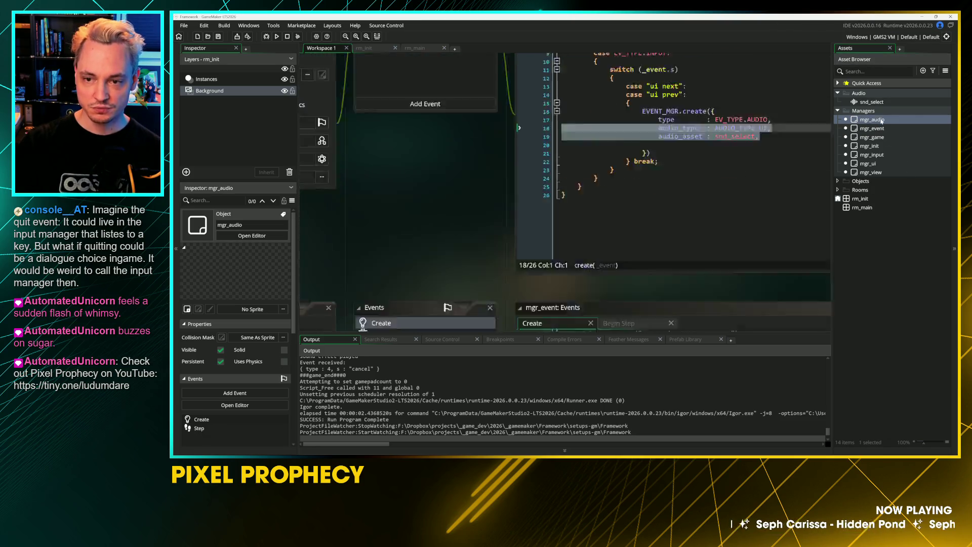
Declare enum AUDIO_TYPE with an opening brace below the subscribe call in mgr_audio's Create code
{"action": "left_click", "coordinate": [568, 85]}
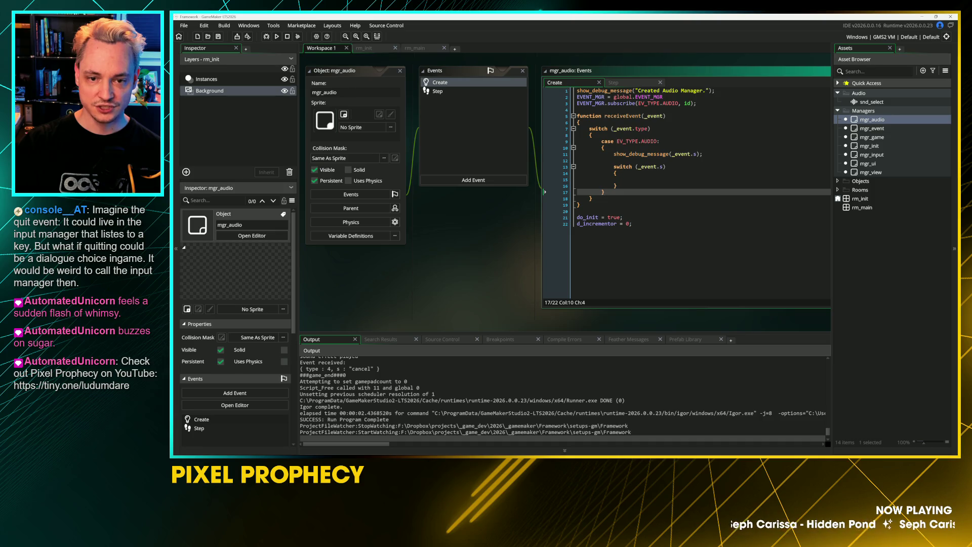
{"action": "left_click", "coordinate": [578, 110]}
{"action": "key", "text": "Return"}
{"action": "key", "text": "Return"}
{"action": "key", "text": "Up"}
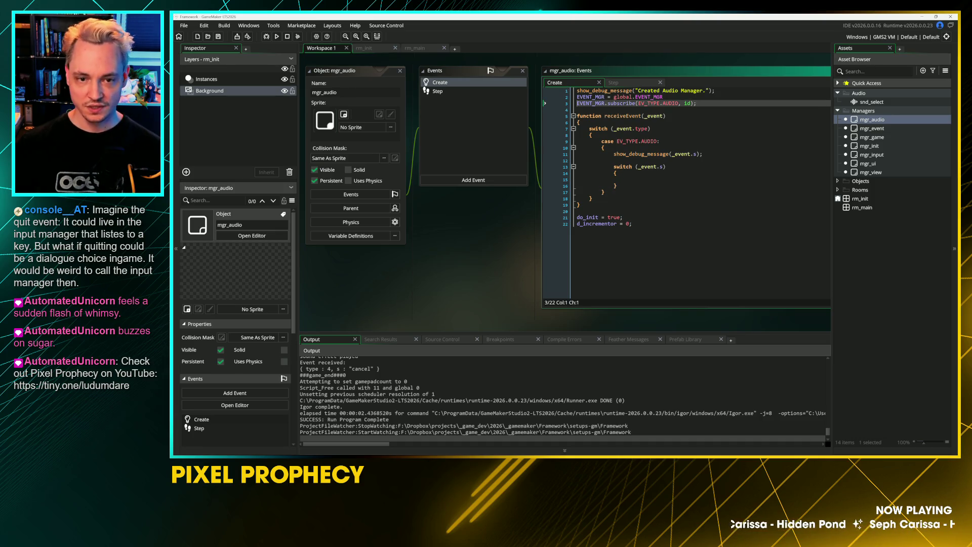
{"action": "type", "text": "AUDIO_TYPE"}
{"action": "key", "text": "Home"}
{"action": "type", "text": "enum ="}
{"action": "key", "text": "End"}
{"action": "key", "text": "Return"}
{"action": "key", "text": "Return"}
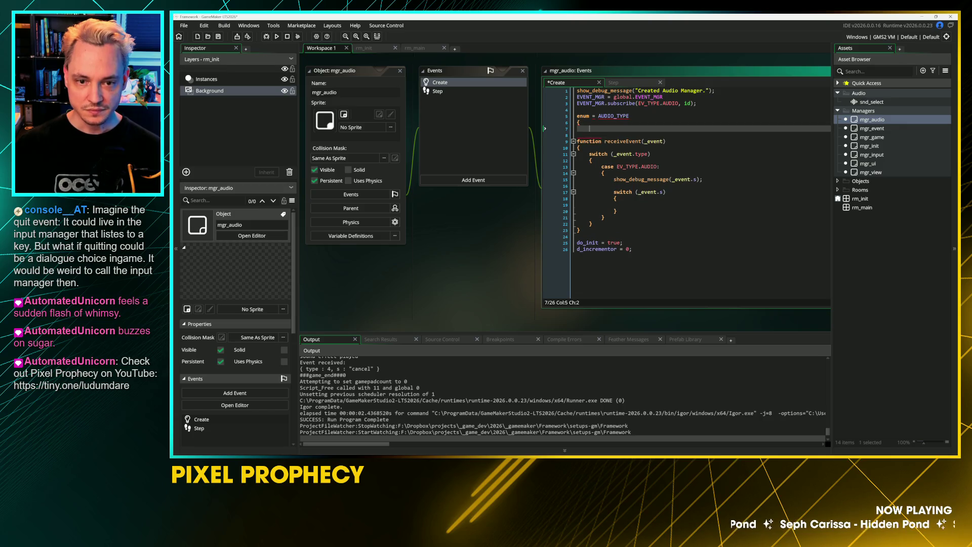
{"action": "key", "text": "Up"}
{"action": "key", "text": "Home"}
{"action": "key", "text": "BackSpace"}
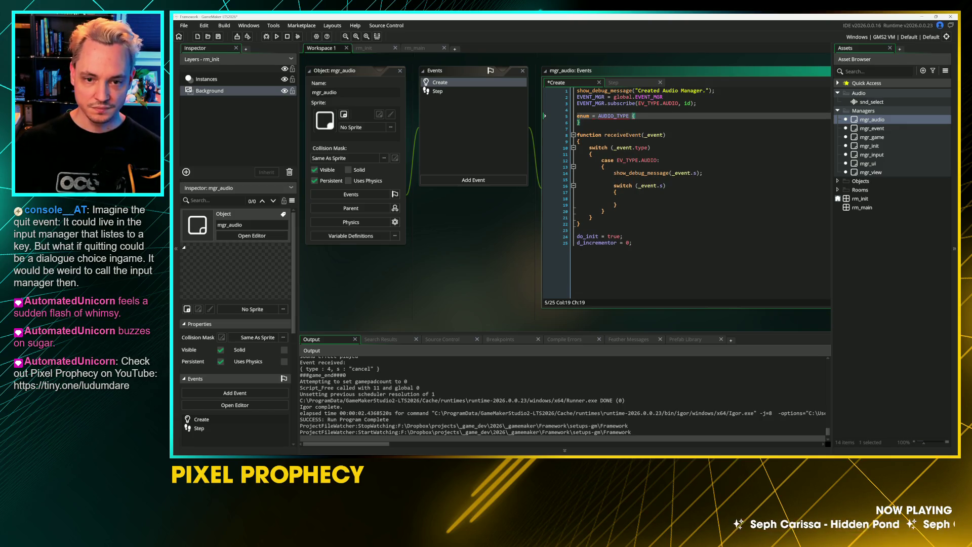
{"action": "left_click", "coordinate": [593, 116]}
{"action": "key", "text": "Delete"}
{"action": "key", "text": "Delete"}
{"action": "key", "text": "End"}
List the AUDIO_TYPE entries UI, GAME, MUSIC, VO and _ANY
{"action": "key", "text": "Return"}
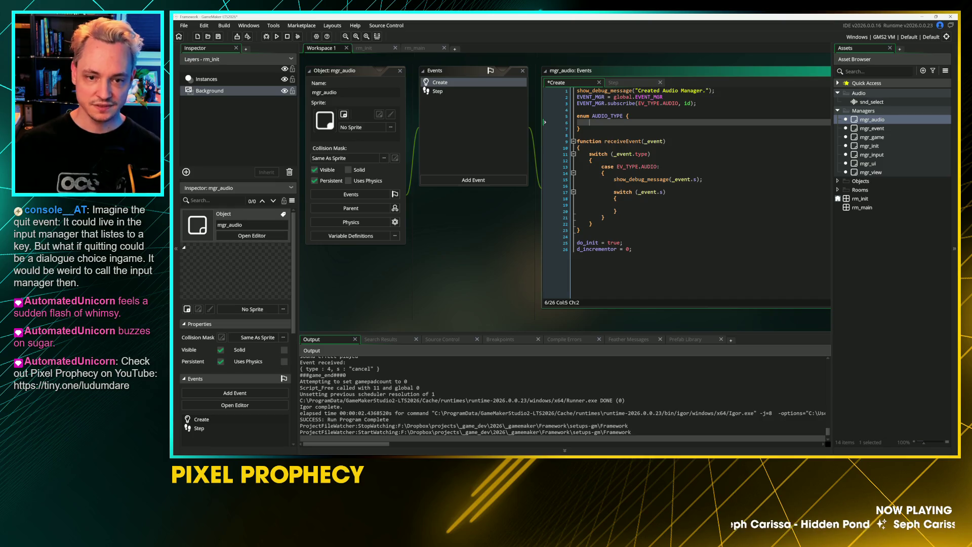
{"action": "type", "text": "UI"}
{"action": "scroll", "coordinate": [522, 269], "scroll_direction": "up", "scroll_amount": 3}
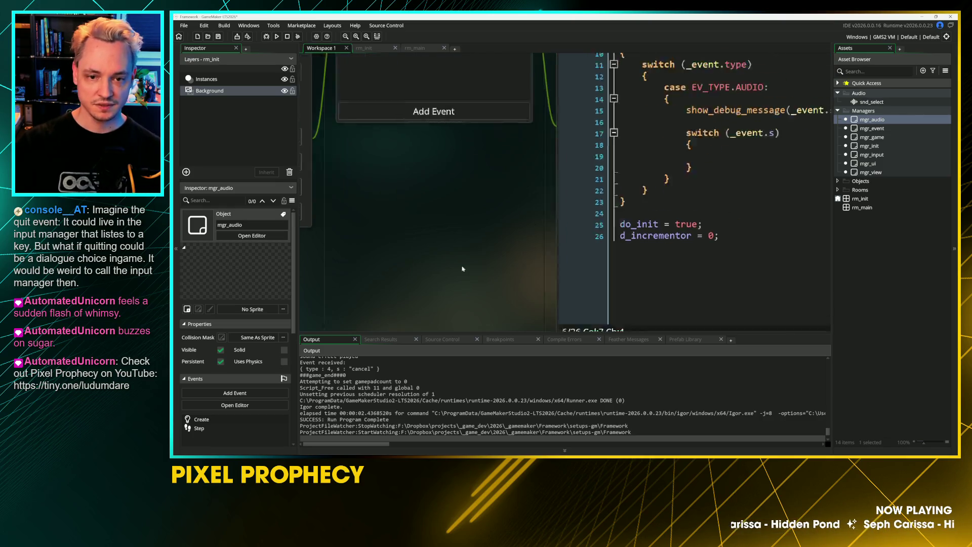
{"action": "scroll", "coordinate": [523, 270], "scroll_direction": "down", "scroll_amount": 1}
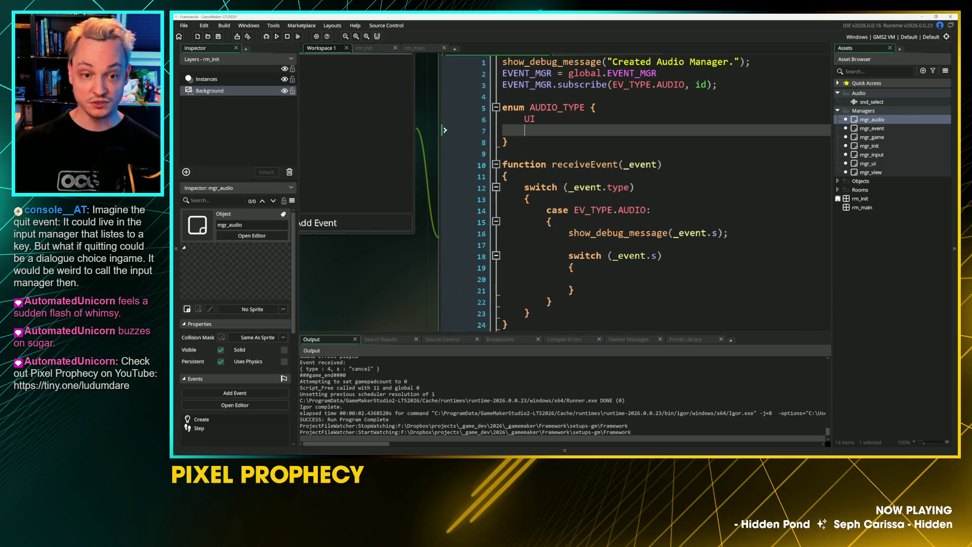
{"action": "type", "text": ","}
{"action": "key", "text": "Return"}
{"action": "type", "text": "GAME,"}
{"action": "key", "text": "Return"}
{"action": "type", "text": "MUSIC,"}
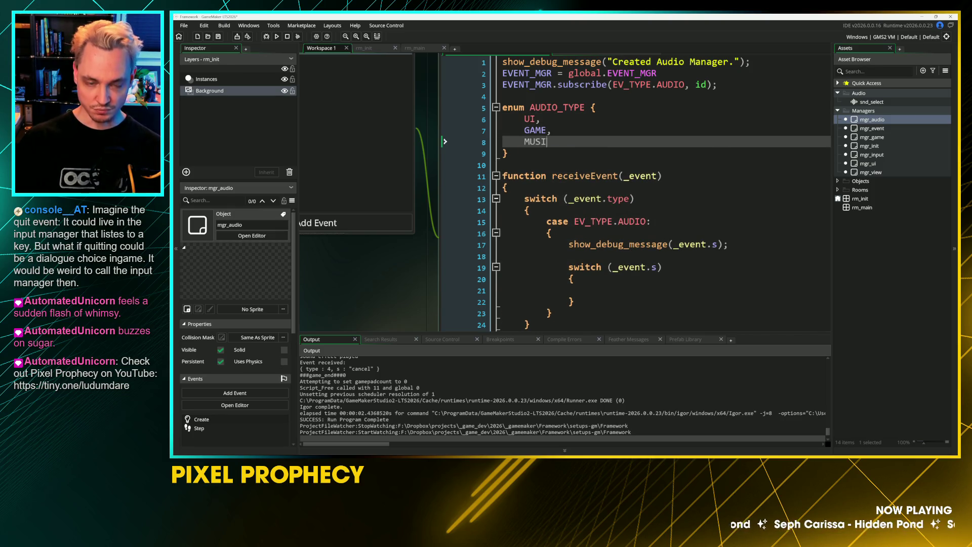
{"action": "key", "text": "Return"}
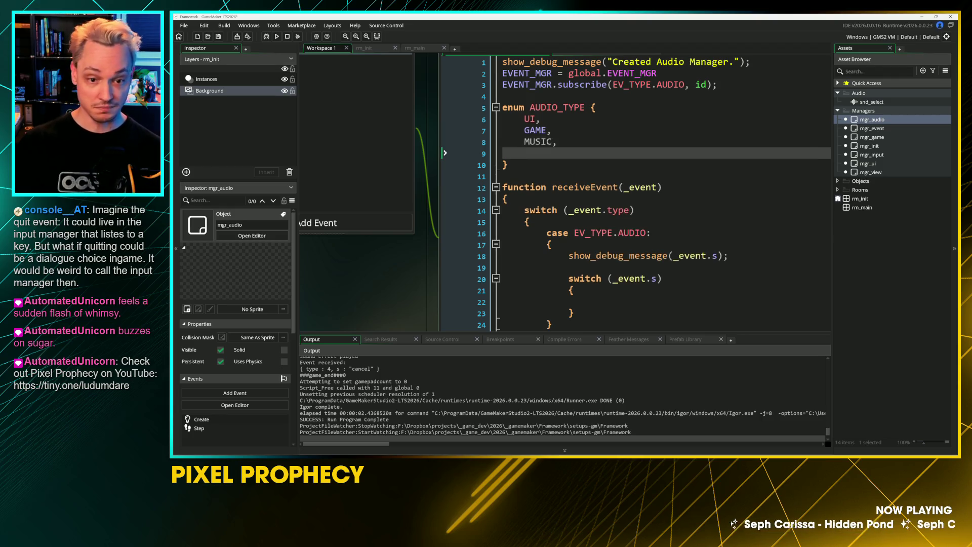
{"action": "type", "text": "VO,"}
{"action": "key", "text": "Return"}
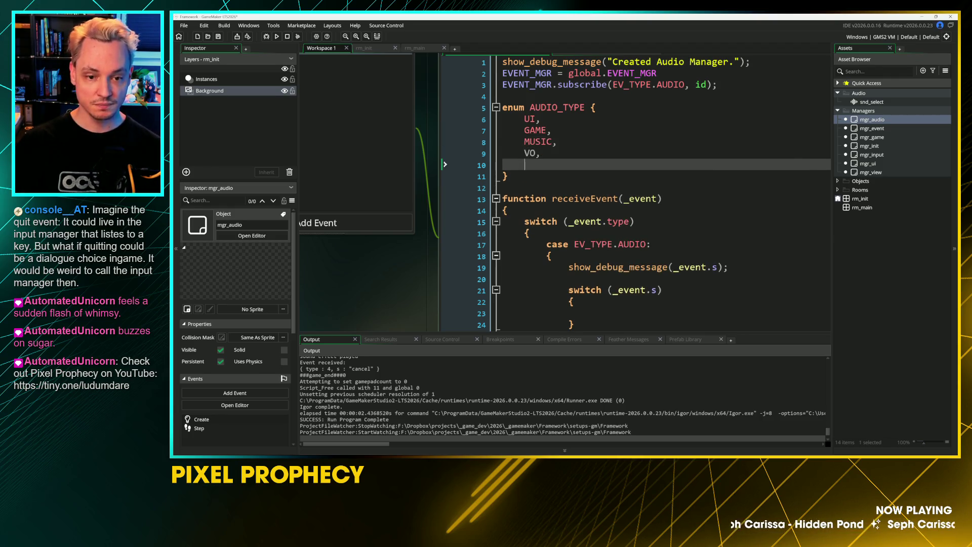
{"action": "type", "text": "_las"}
{"action": "key", "text": "BackSpace"}
{"action": "key", "text": "BackSpace"}
{"action": "key", "text": "BackSpace"}
{"action": "type", "text": "ANY"}
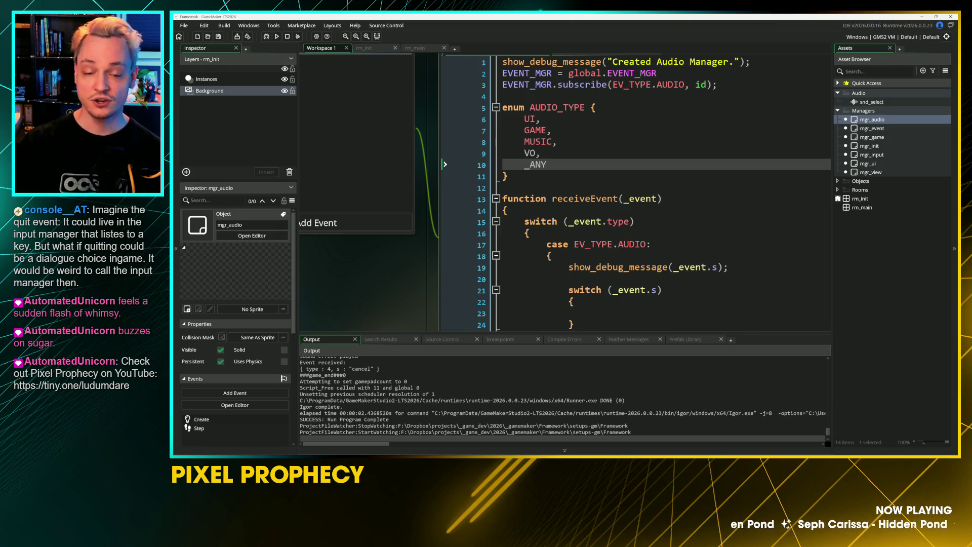
{"action": "left_click", "coordinate": [535, 119]}
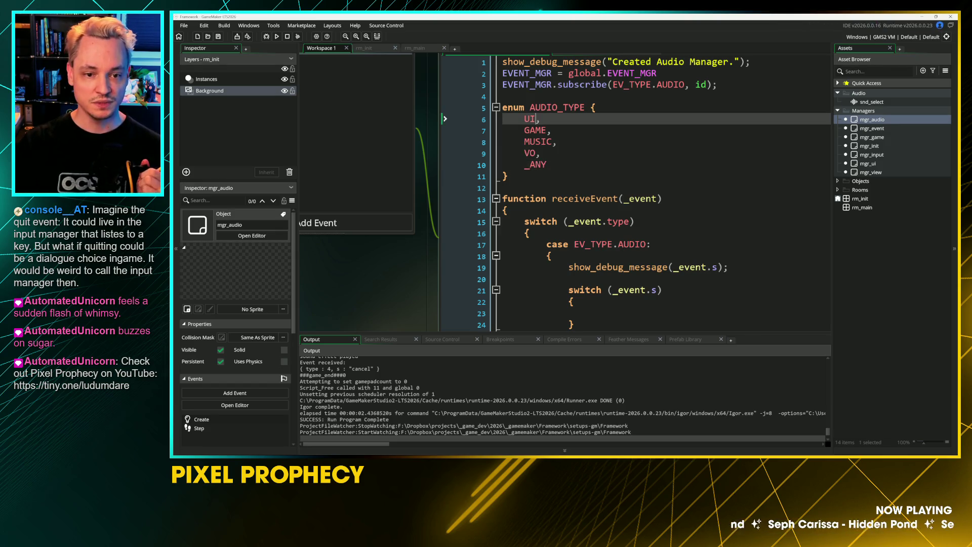
{"action": "key", "text": "shift+Right"}
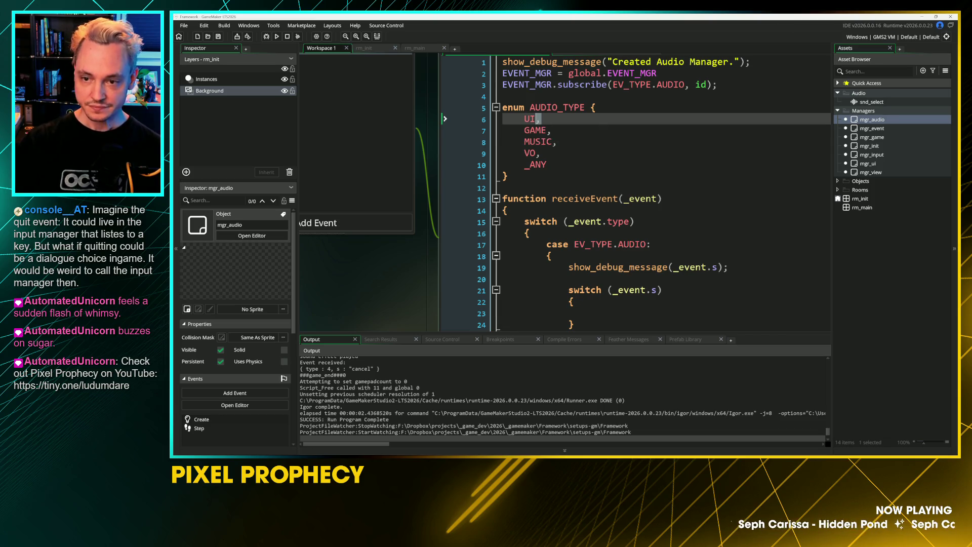
{"action": "scroll", "coordinate": [453, 172], "scroll_direction": "up", "scroll_amount": 2}
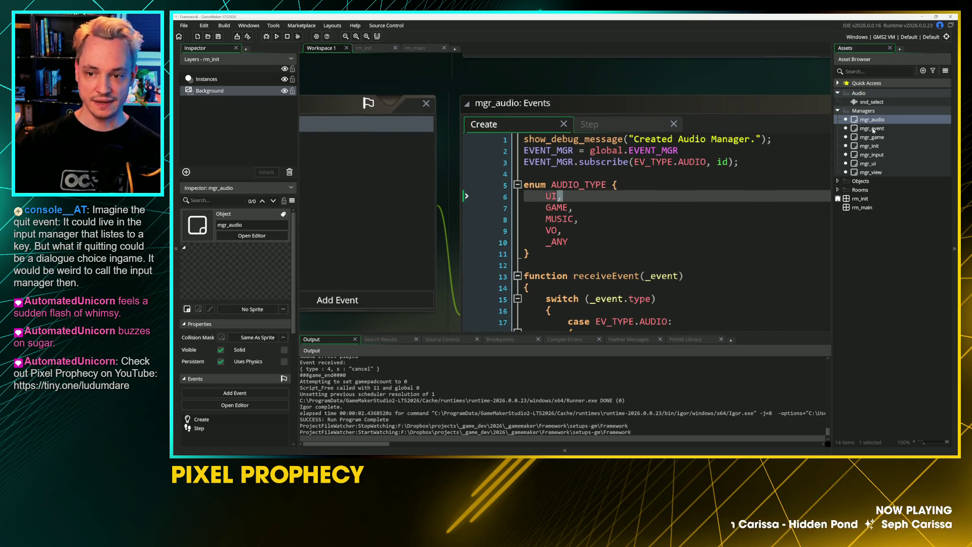
{"action": "scroll", "coordinate": [599, 109], "scroll_direction": "up", "scroll_amount": 2}
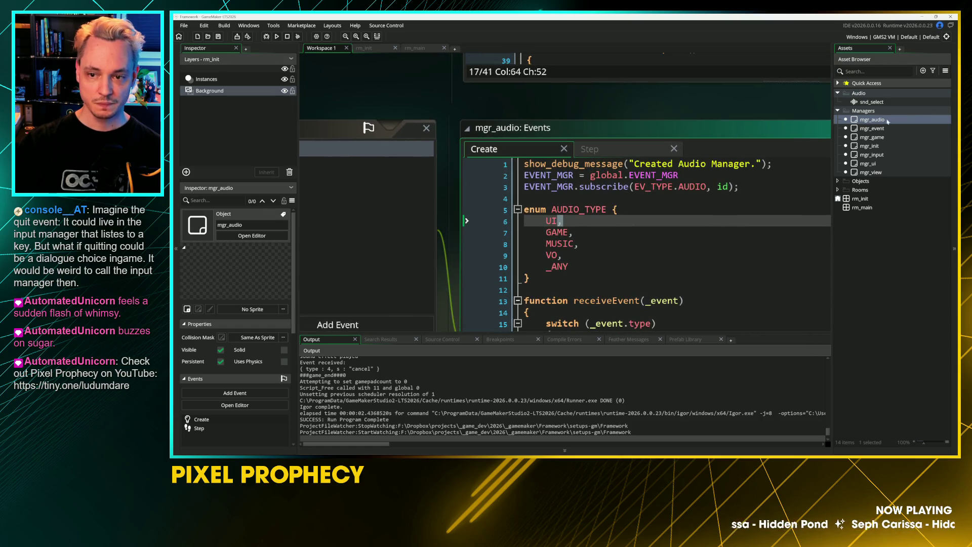
{"action": "double_click", "coordinate": [849, 123]}
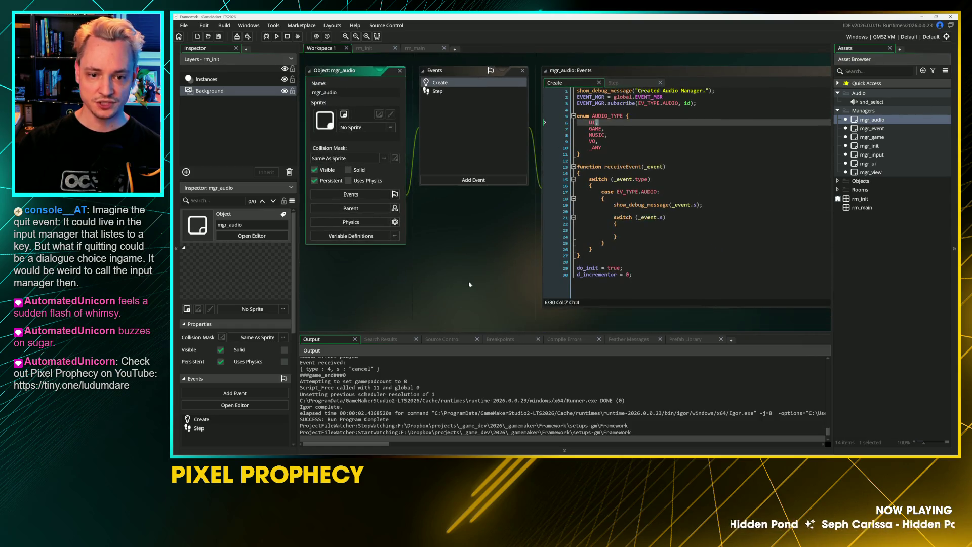
Look over the empty event-name switch and the show_debug_message line in mgr_audio's Create code
{"action": "left_click", "coordinate": [590, 158]}
{"action": "left_click", "coordinate": [589, 176]}
{"action": "left_click", "coordinate": [587, 164]}
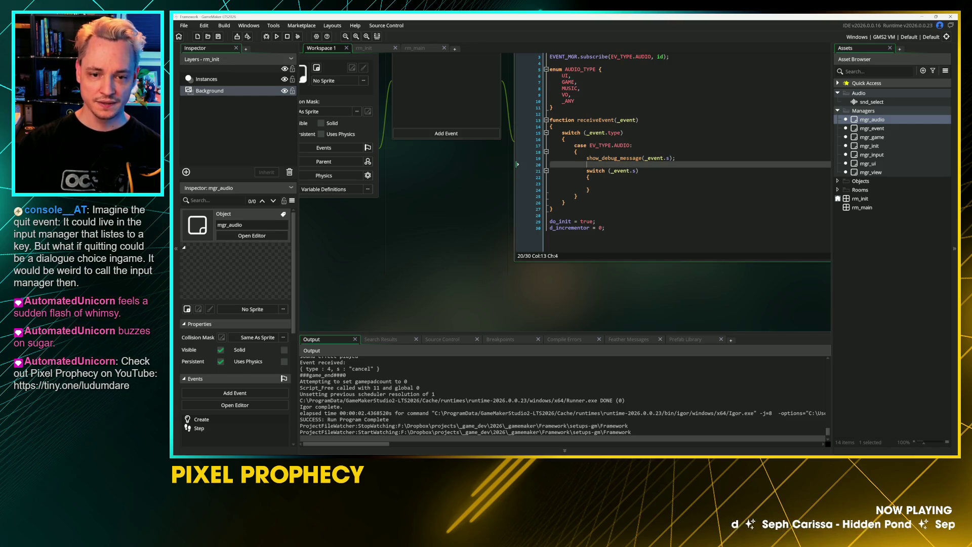
{"action": "scroll", "coordinate": [674, 167], "scroll_direction": "up", "scroll_amount": 1}
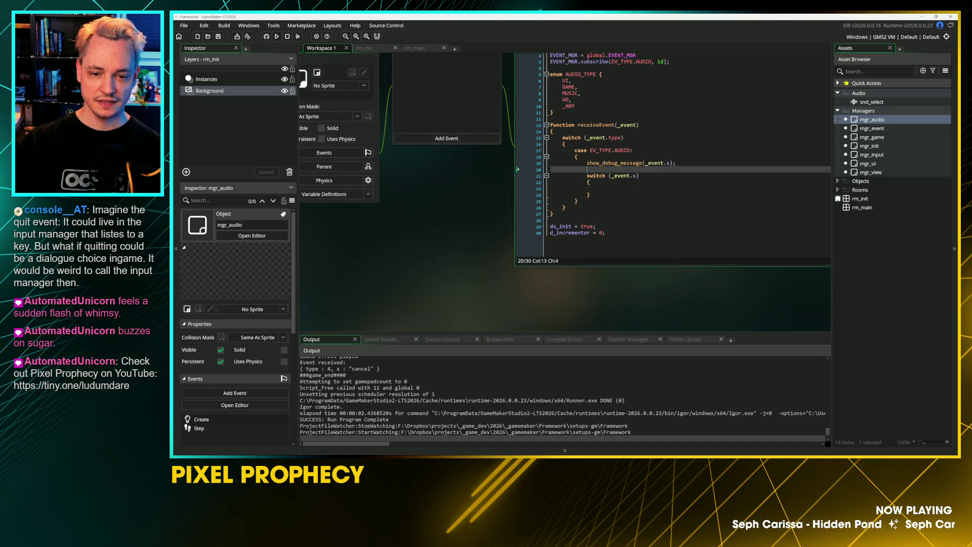
{"action": "left_click", "coordinate": [669, 195]}
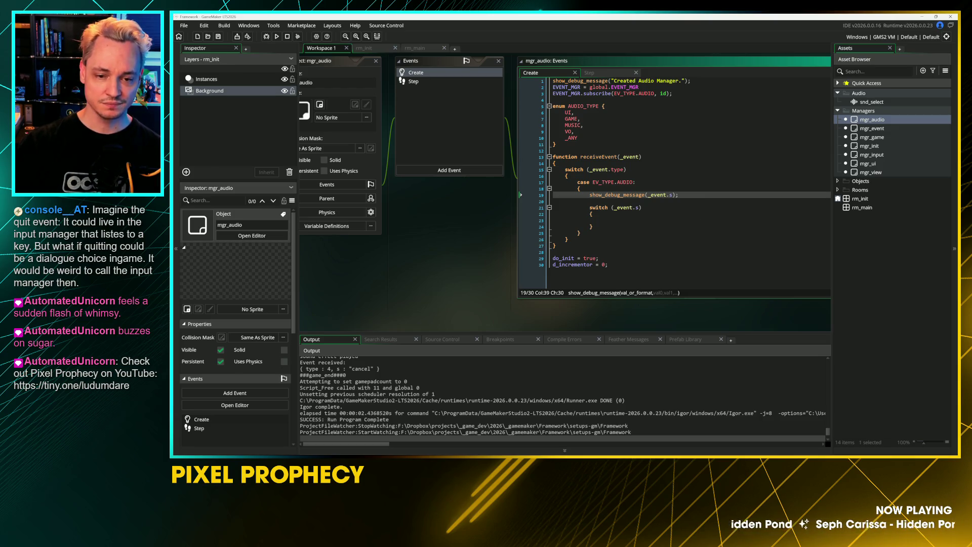
Check mgr_audio's Step event code, then open the mgr_ui object's code
{"action": "left_click", "coordinate": [590, 74]}
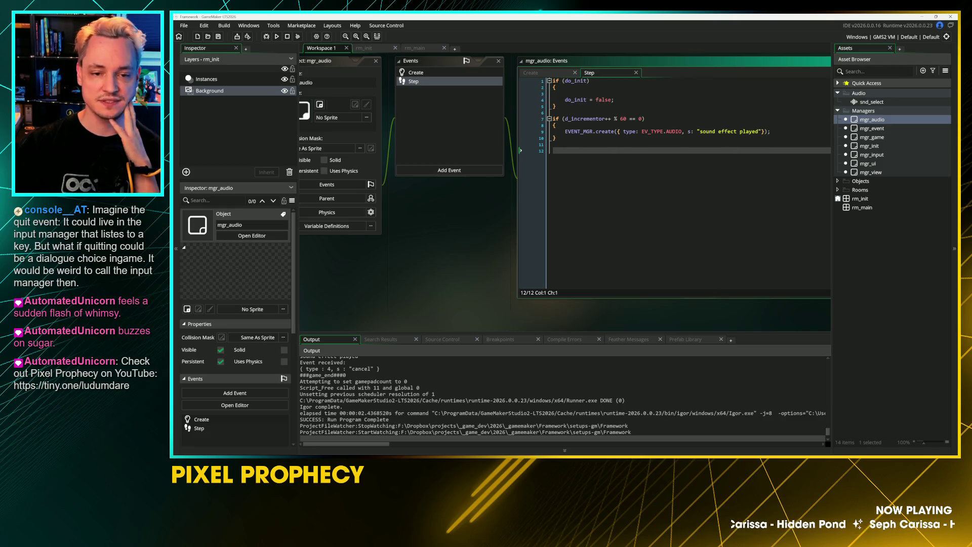
{"action": "scroll", "coordinate": [565, 194], "scroll_direction": "up", "scroll_amount": 5}
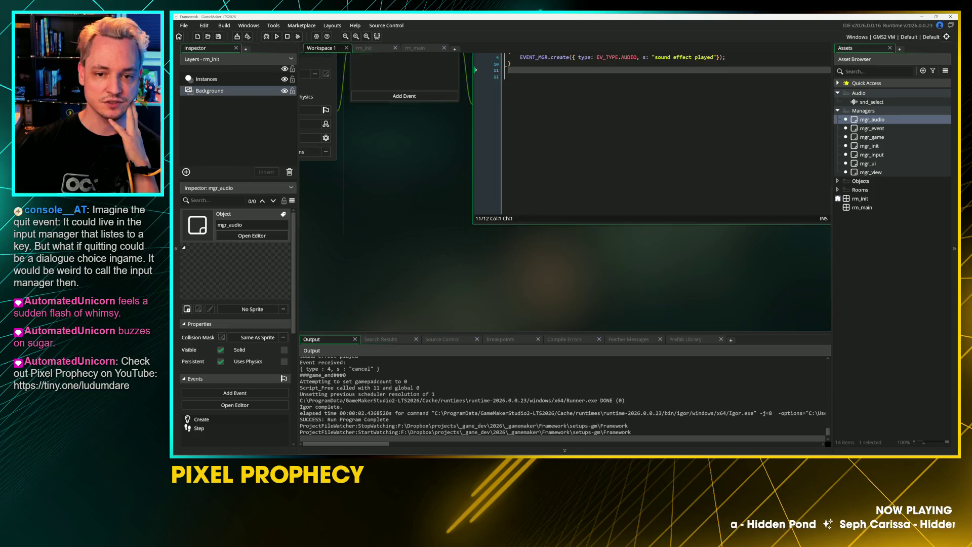
{"action": "scroll", "coordinate": [492, 252], "scroll_direction": "up", "scroll_amount": 5}
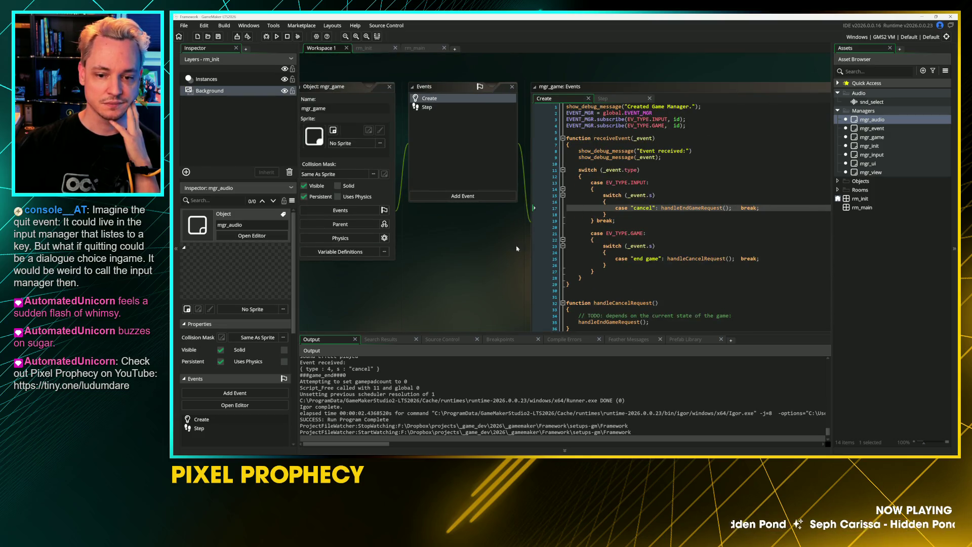
{"action": "double_click", "coordinate": [872, 120]}
{"action": "double_click", "coordinate": [867, 163]}
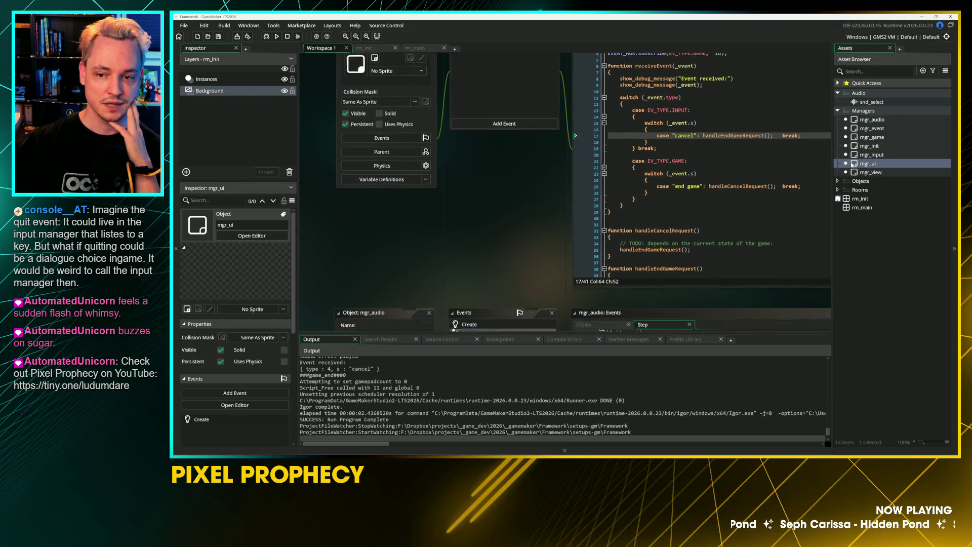
Add s : "play", below the type field in mgr_ui's audio event struct and save
{"action": "left_click", "coordinate": [658, 220]}
{"action": "left_click", "coordinate": [727, 199]}
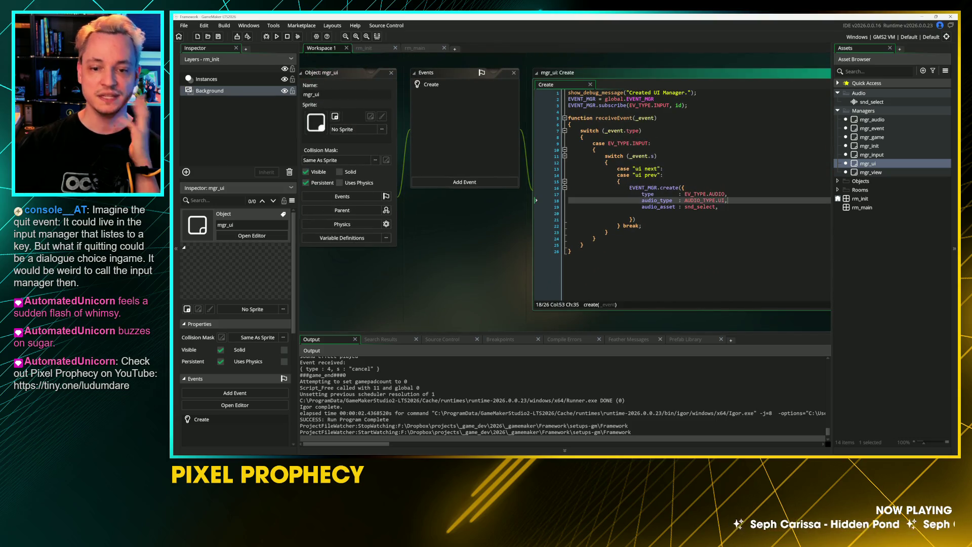
{"action": "key", "text": "Up"}
{"action": "key", "text": "Return"}
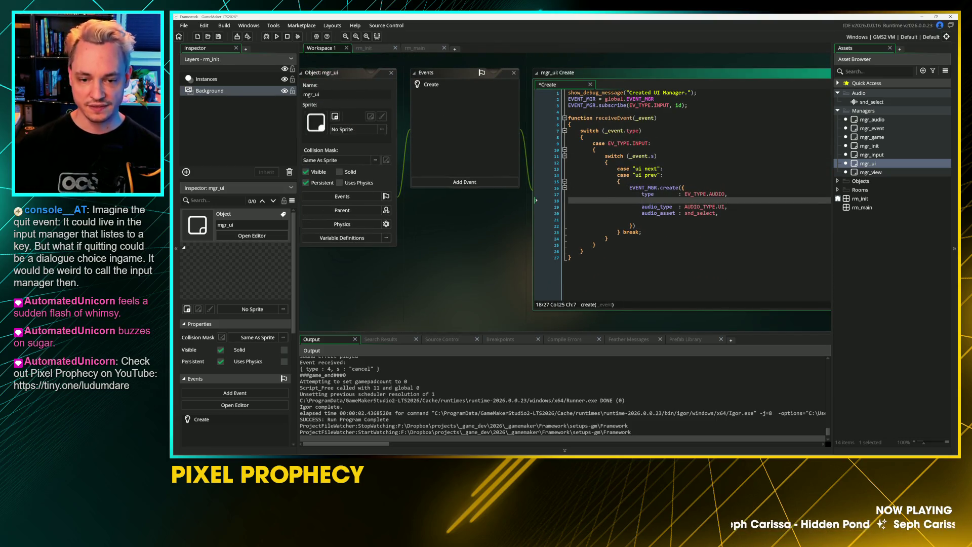
{"action": "type", "text": "au"}
{"action": "key", "text": "BackSpace"}
{"action": "key", "text": "BackSpace"}
{"action": "type", "text": ": "}
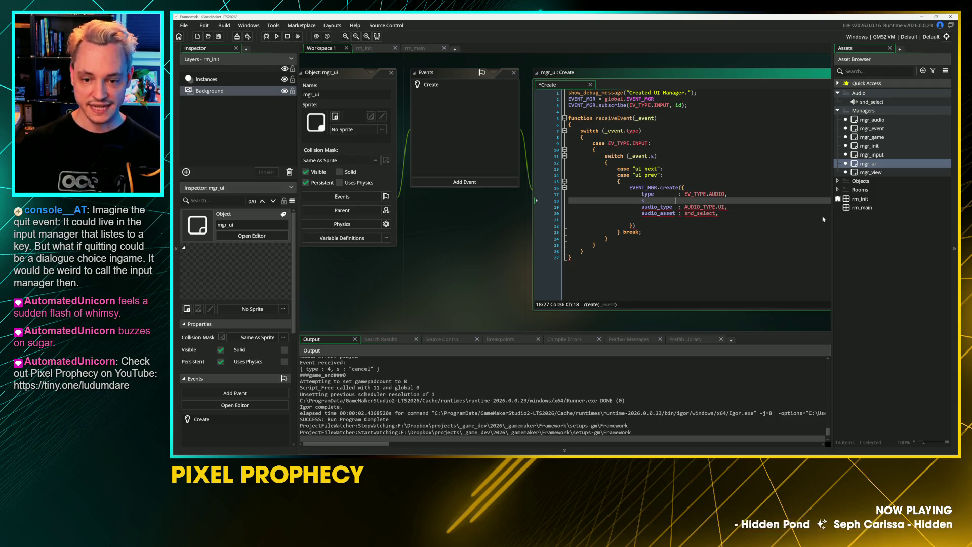
{"action": "type", "text": "\"play\","}
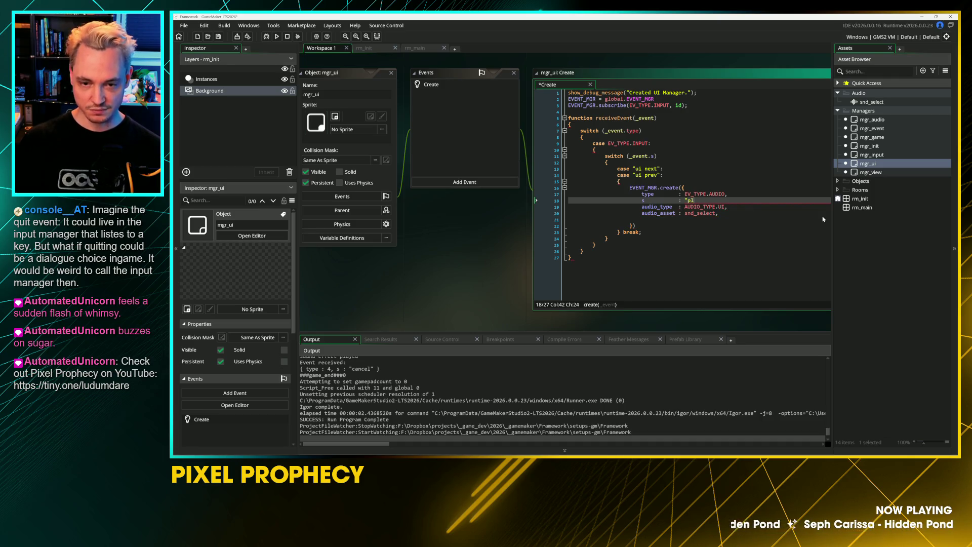
{"action": "key", "text": "ctrl+s"}
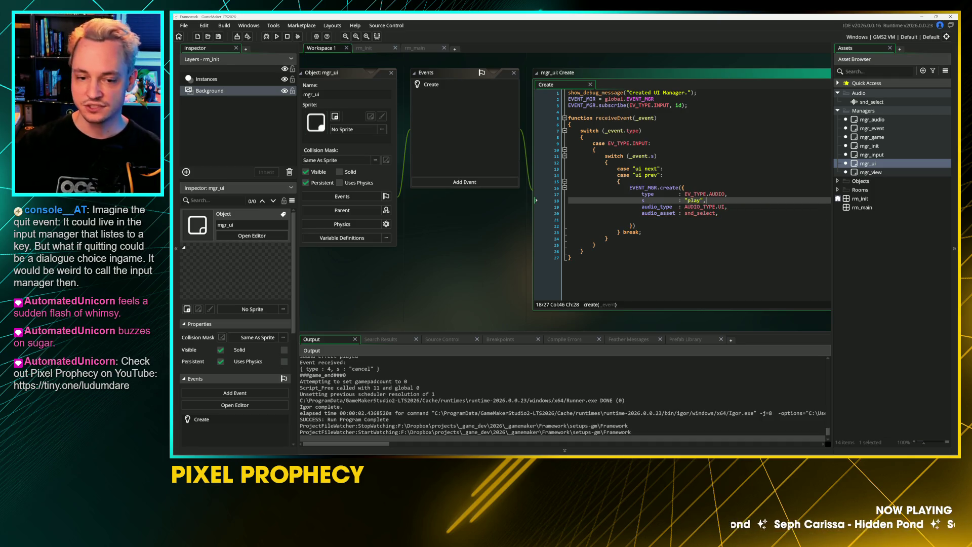
Remove the extra blank line left below the struct
{"action": "key", "text": "Down"}
{"action": "key", "text": "Down"}
{"action": "key", "text": "Down"}
{"action": "key", "text": "BackSpace"}
{"action": "key", "text": "BackSpace"}
{"action": "key", "text": "BackSpace"}
{"action": "key", "text": "ctrl+End"}
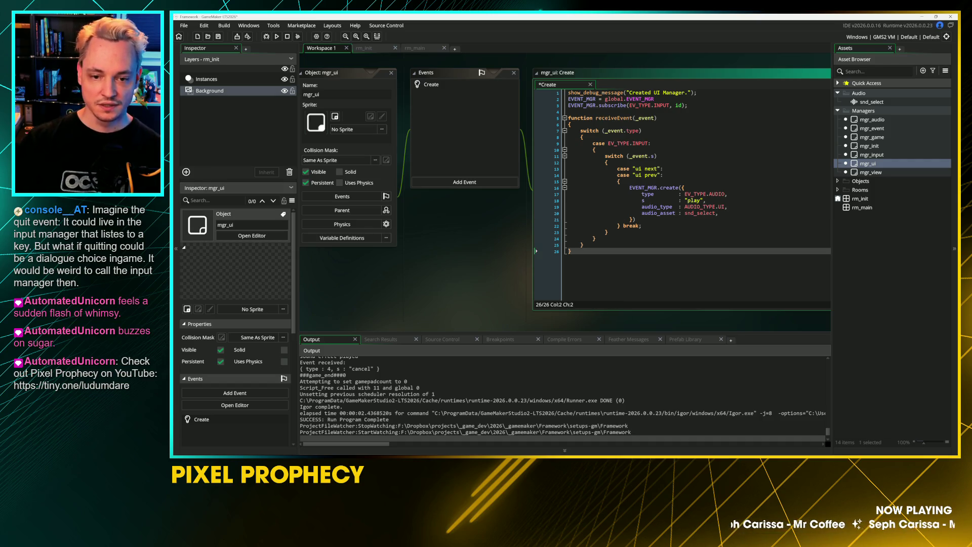
{"action": "scroll", "coordinate": [556, 90], "scroll_direction": "up", "scroll_amount": 5}
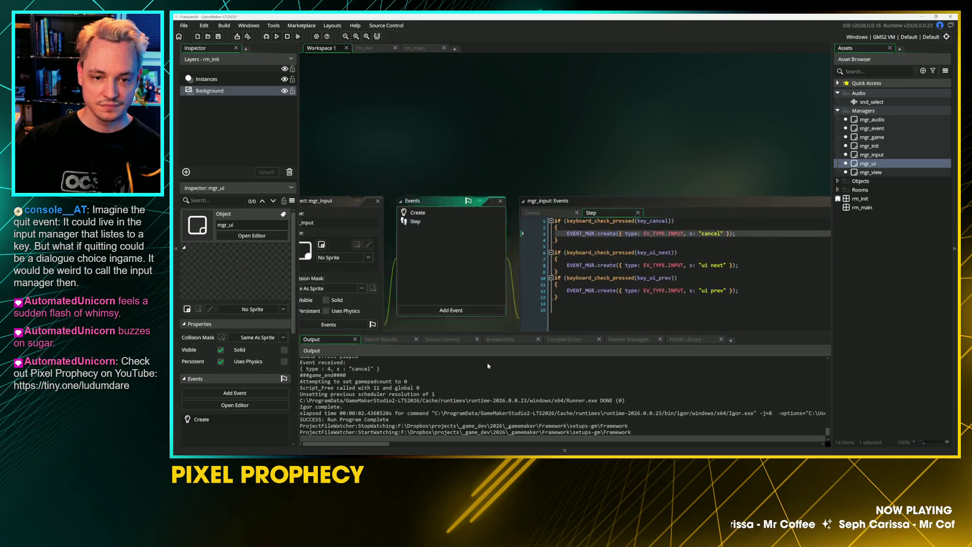
Add s : "play", // command to mgr_event's event_audio_struct and save it
{"action": "left_click_drag", "start_coordinate": [565, 67], "coordinate": [603, 80]}
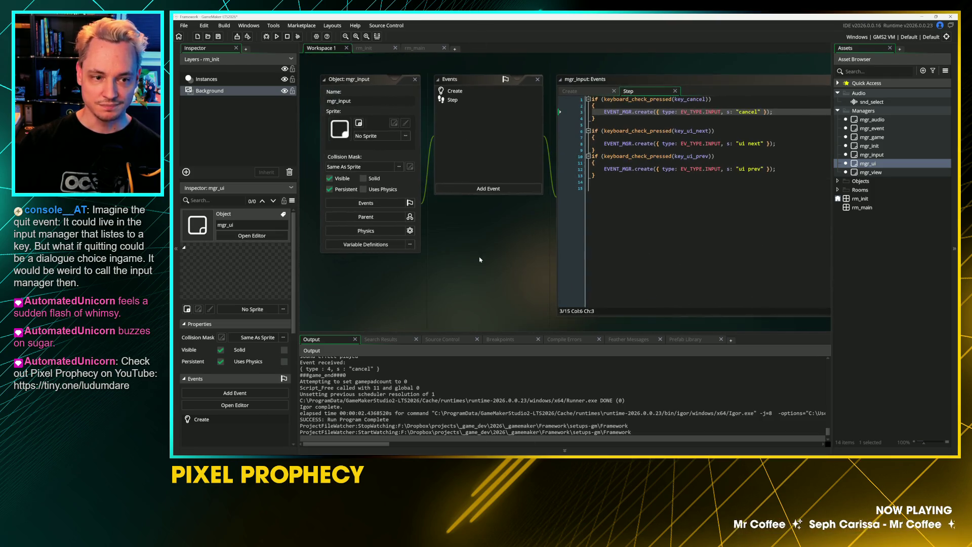
{"action": "double_click", "coordinate": [870, 128]}
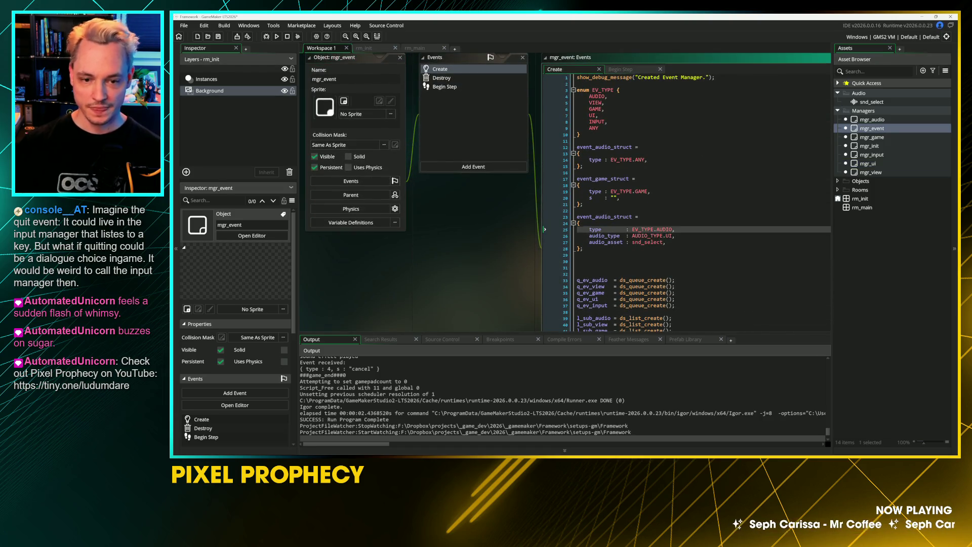
{"action": "key", "text": "Return"}
{"action": "type", "text": "s           : \"play\","}
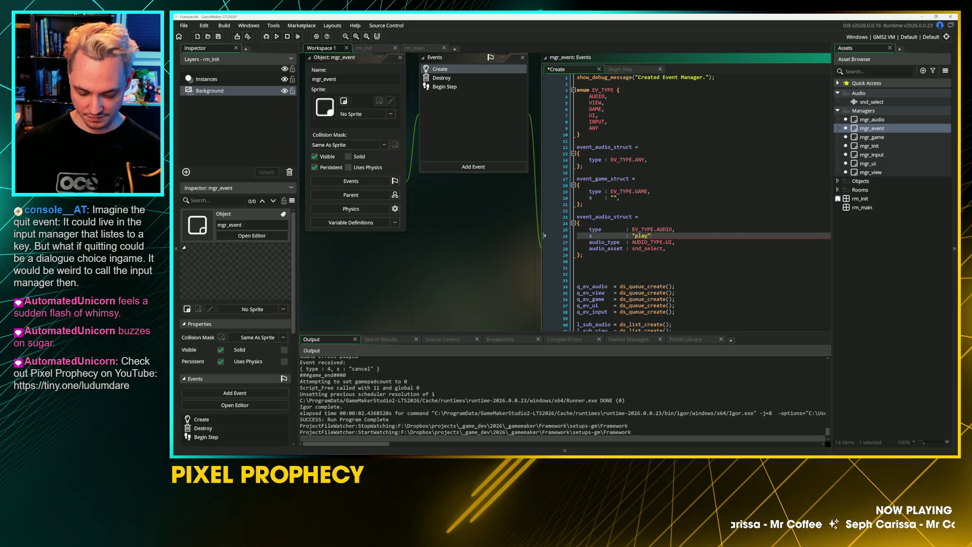
{"action": "type", "text": " // command"}
{"action": "key", "text": "ctrl+s"}
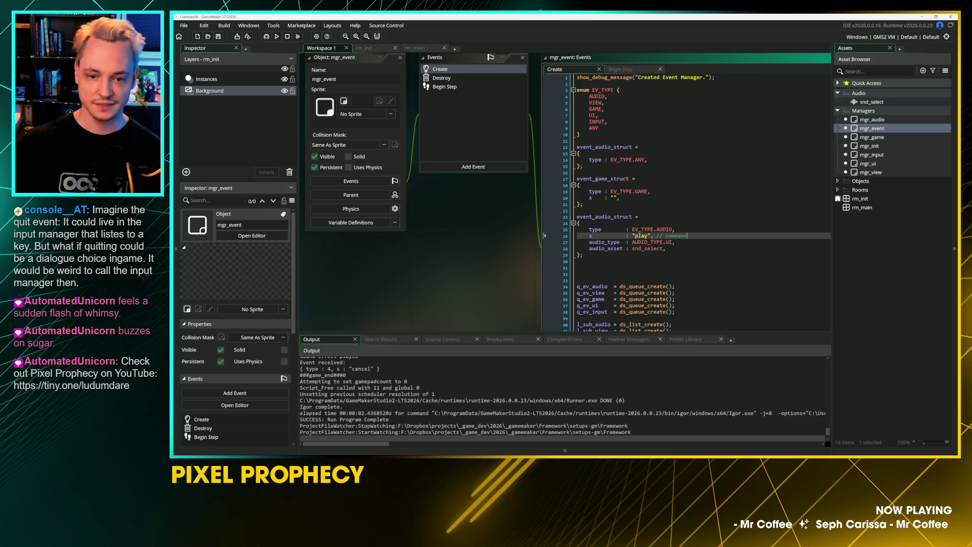
{"action": "scroll", "coordinate": [641, 55], "scroll_direction": "up", "scroll_amount": 1}
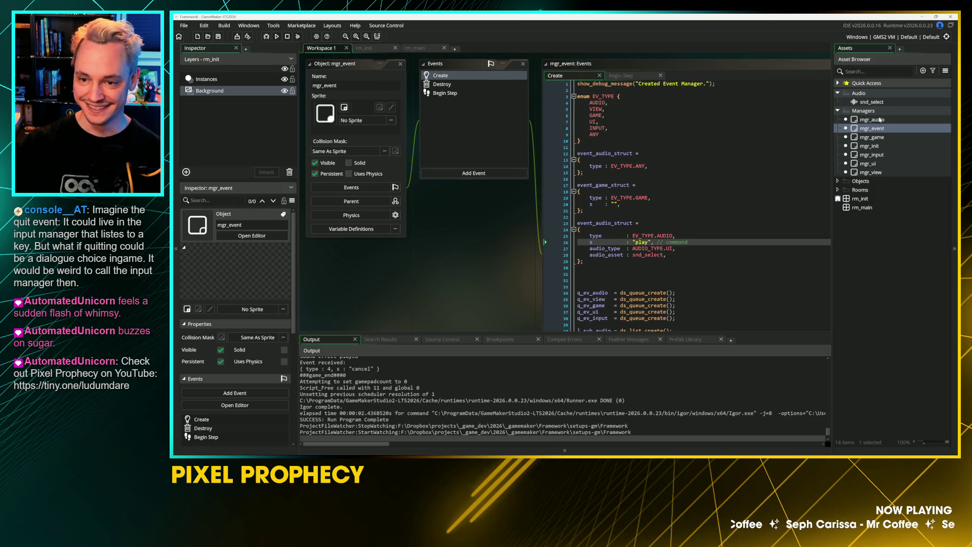
{"action": "double_click", "coordinate": [879, 120]}
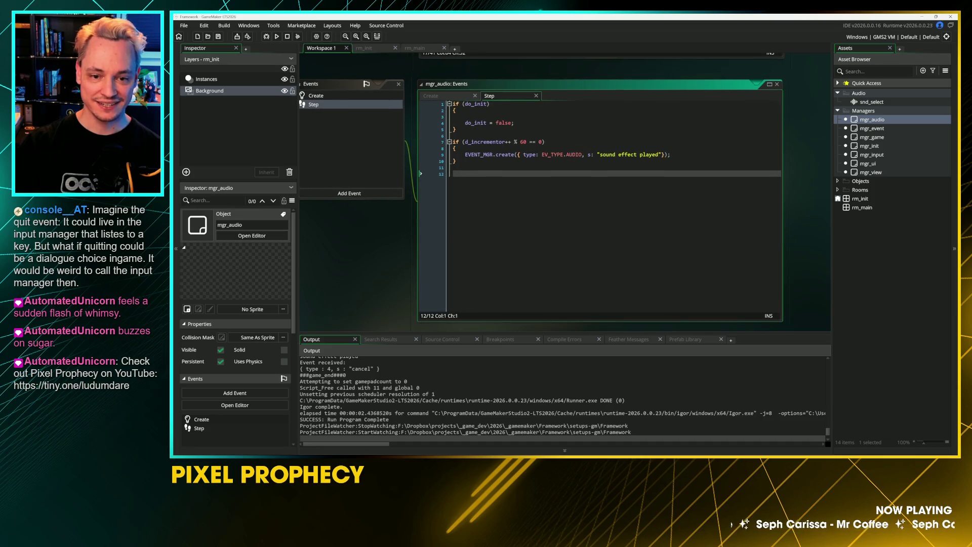
Insert an empty case "play": block in mgr_audio's switch (_event.s) and save
{"action": "left_click", "coordinate": [316, 95]}
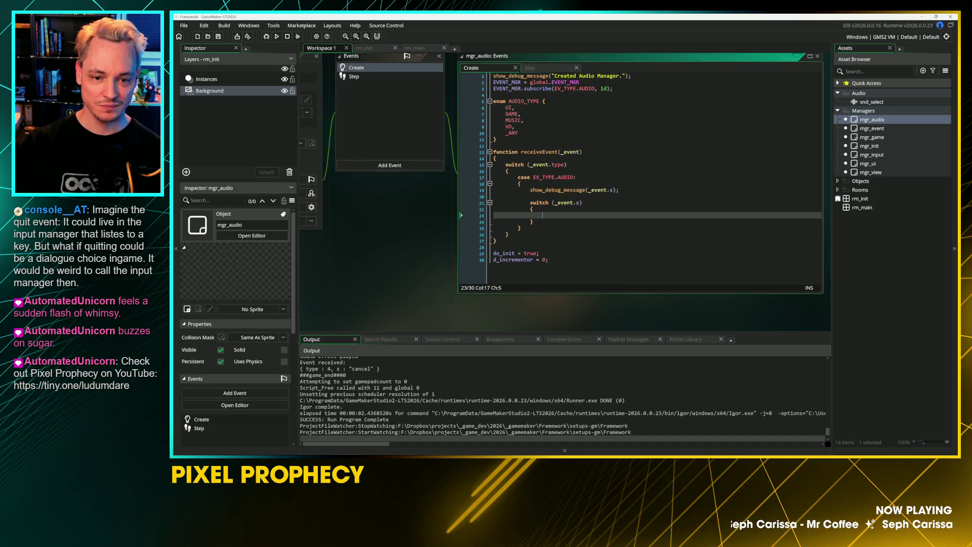
{"action": "type", "text": "case \"play"}
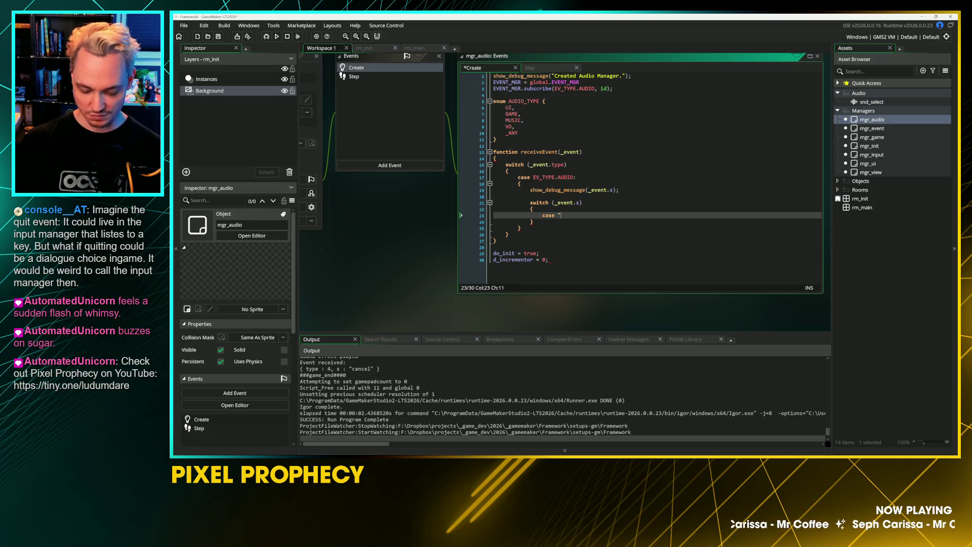
{"action": "key", "text": "Return"}
{"action": "type", "text": "{"}
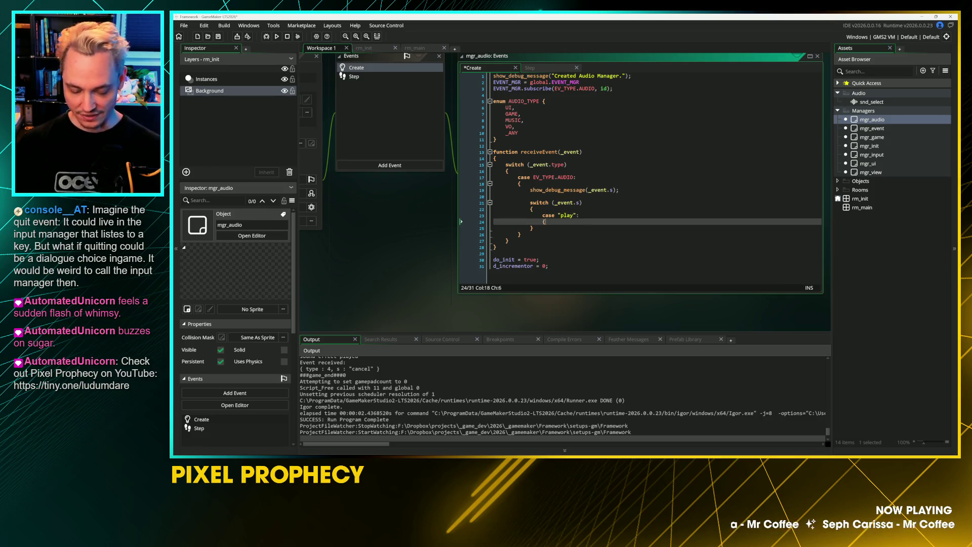
{"action": "key", "text": "Return"}
{"action": "key", "text": "Return"}
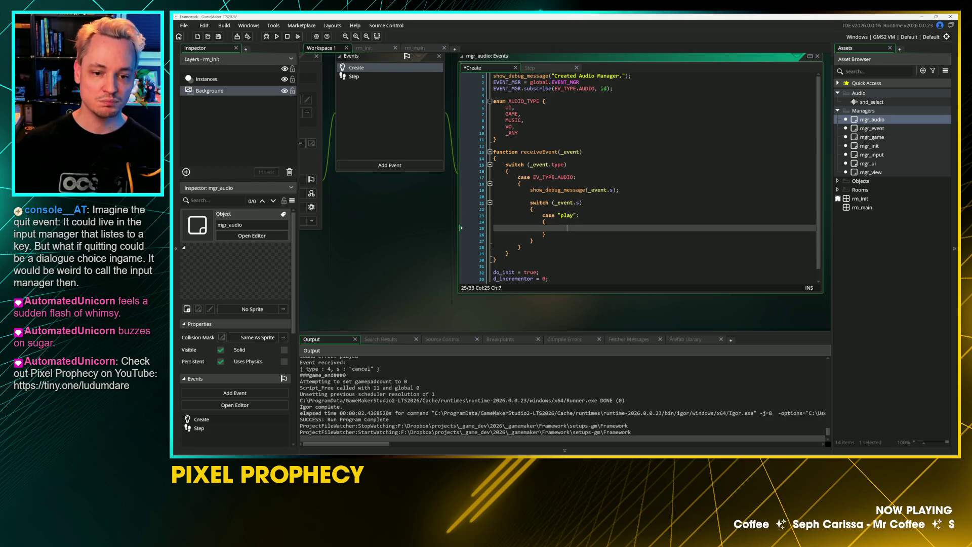
{"action": "key", "text": "ctrl+s"}
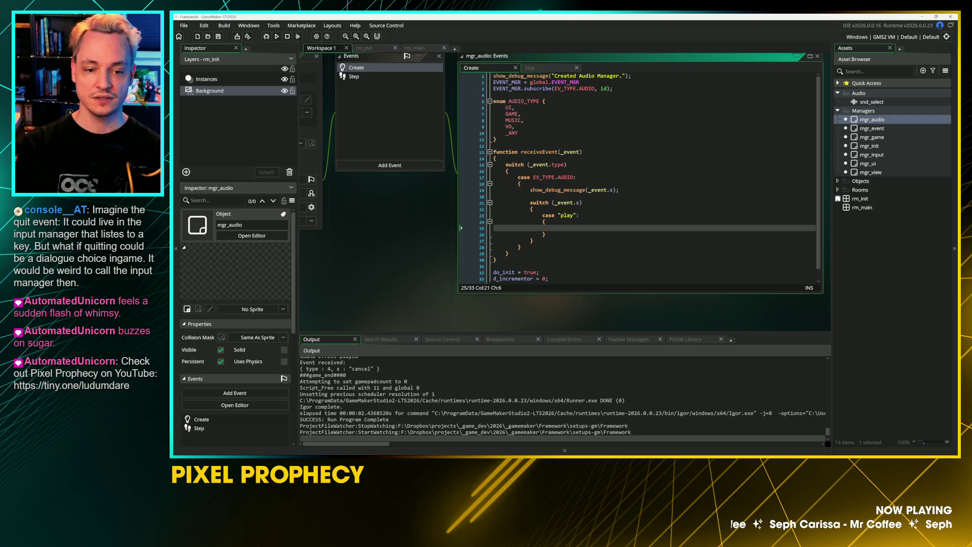
{"action": "left_click", "coordinate": [496, 139]}
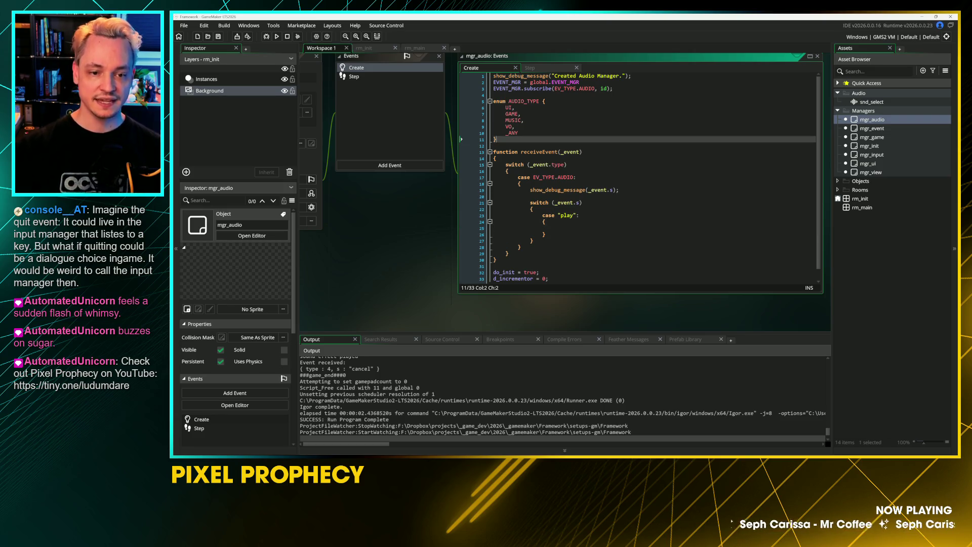
Call audio_play_sound_ext() in the play case and bring up its manual page
{"action": "key", "text": "Return"}
{"action": "key", "text": "Return"}
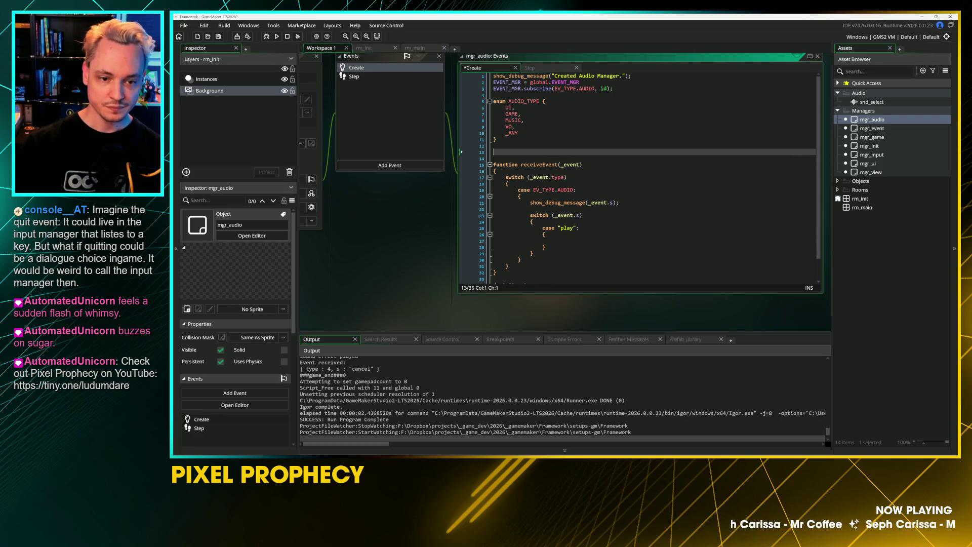
{"action": "left_click", "coordinate": [554, 241]}
{"action": "type", "text": "play_"}
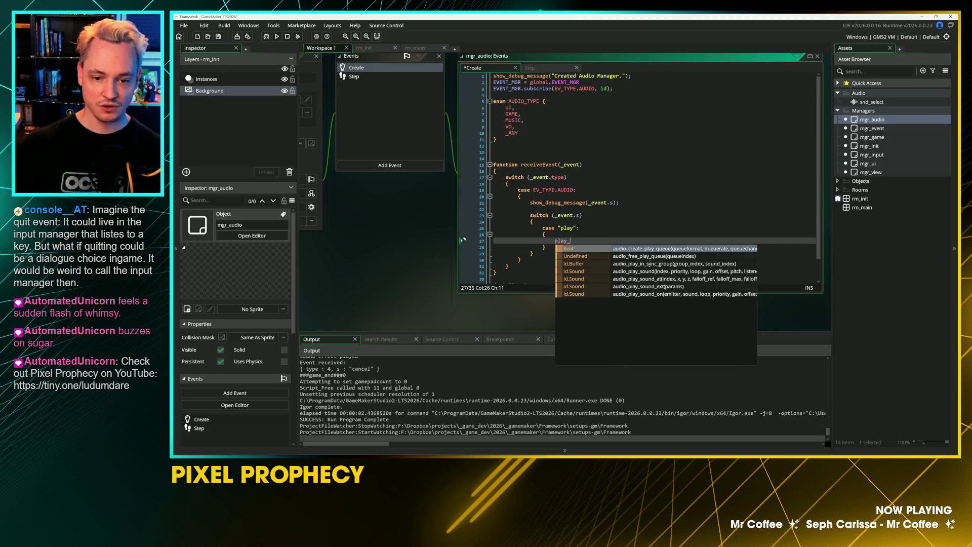
{"action": "left_click", "coordinate": [661, 288]}
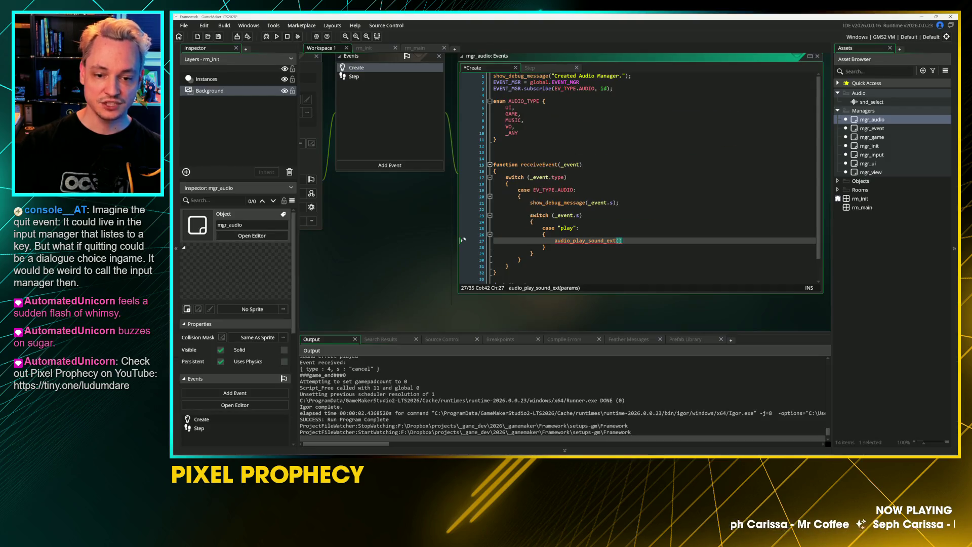
{"action": "left_click", "coordinate": [588, 240]}
{"action": "key", "text": "F1"}
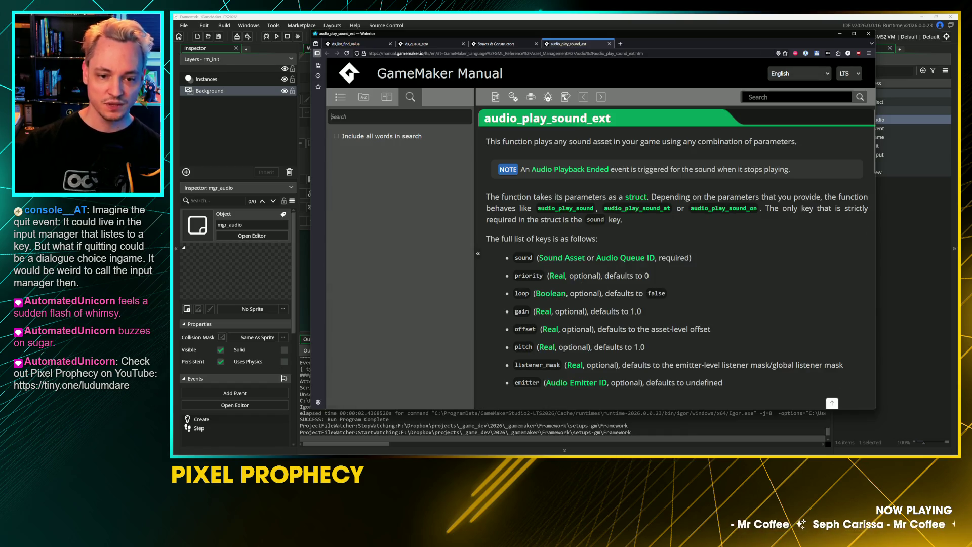
Read the audio_play_sound_ext page, highlighting the params keys from sound through position
{"action": "scroll", "coordinate": [562, 259], "scroll_direction": "up", "scroll_amount": 1}
{"action": "scroll", "coordinate": [444, 299], "scroll_direction": "down", "scroll_amount": 2}
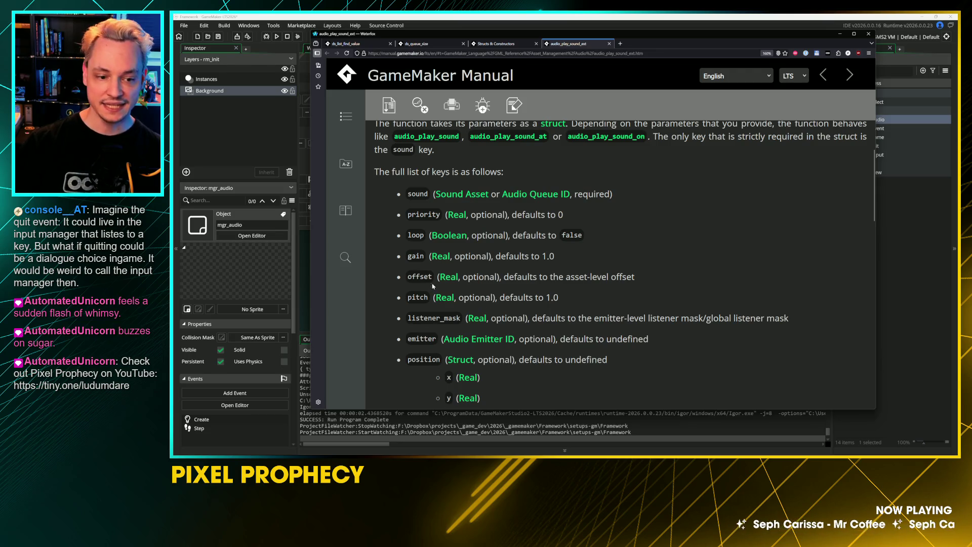
{"action": "scroll", "coordinate": [445, 373], "scroll_direction": "down", "scroll_amount": 1}
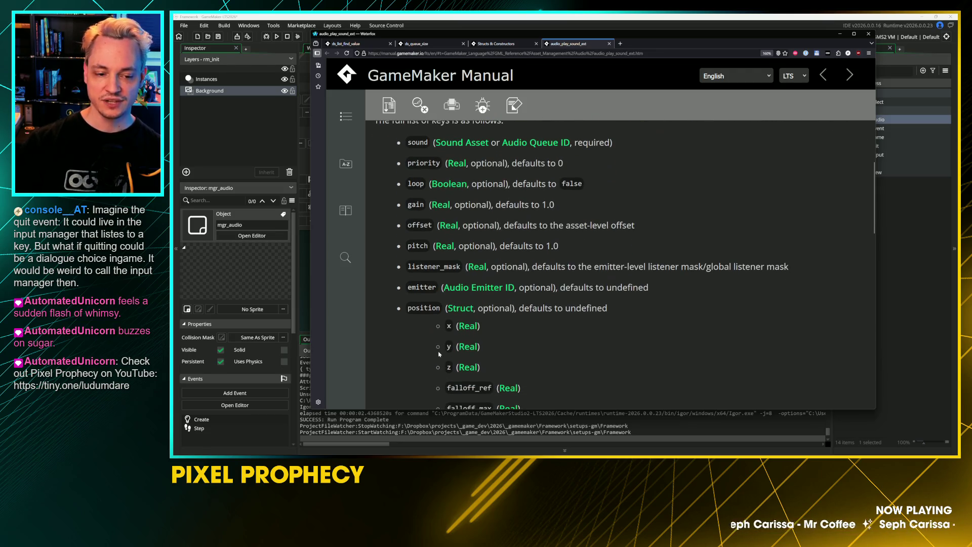
{"action": "scroll", "coordinate": [451, 362], "scroll_direction": "up", "scroll_amount": 1}
{"action": "left_click_drag", "start_coordinate": [407, 193], "coordinate": [437, 370]}
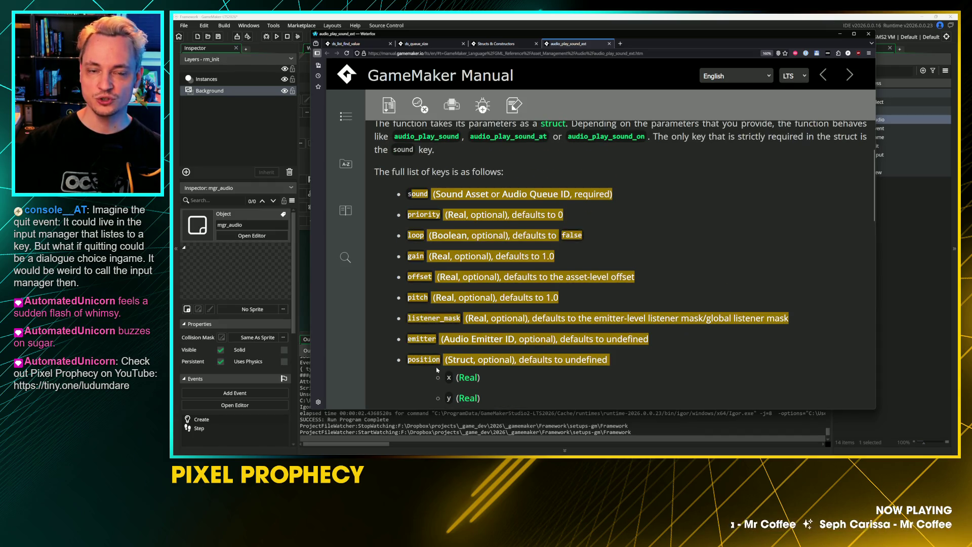
{"action": "left_click", "coordinate": [496, 380]}
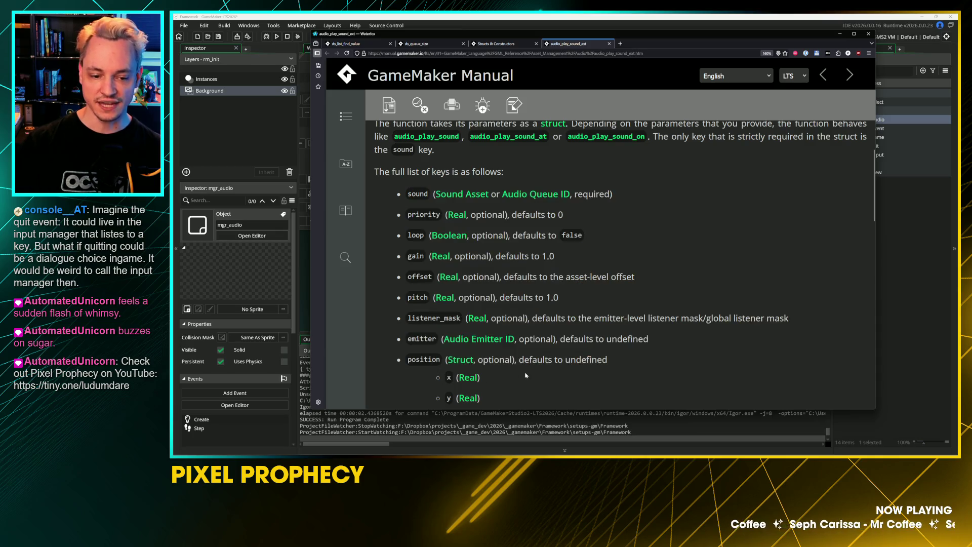
Scroll through the rest of the key list and return to the GameMaker editor
{"action": "scroll", "coordinate": [525, 378], "scroll_direction": "down", "scroll_amount": 2}
{"action": "scroll", "coordinate": [524, 377], "scroll_direction": "down", "scroll_amount": 2}
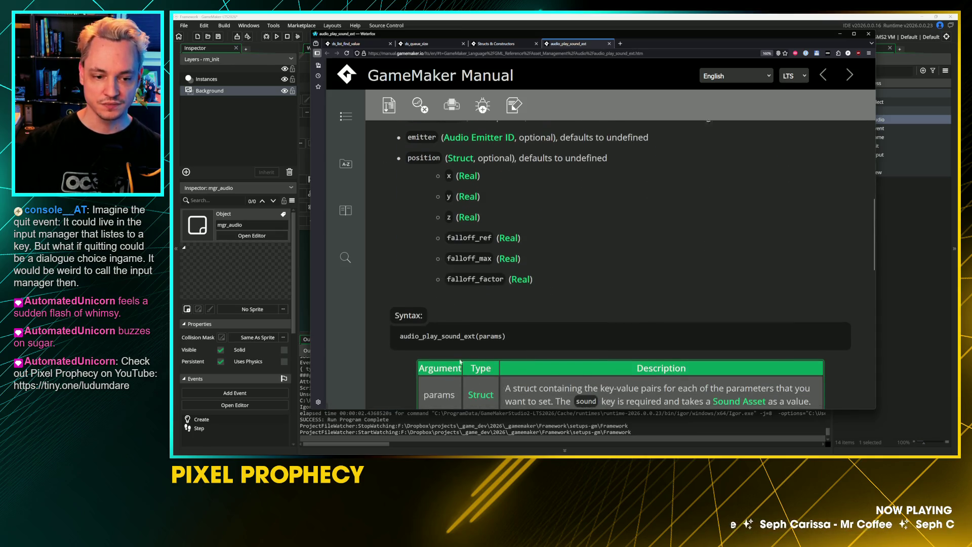
{"action": "scroll", "coordinate": [486, 369], "scroll_direction": "up", "scroll_amount": 4}
{"action": "scroll", "coordinate": [463, 359], "scroll_direction": "down", "scroll_amount": 6}
{"action": "scroll", "coordinate": [462, 304], "scroll_direction": "up", "scroll_amount": 7}
{"action": "scroll", "coordinate": [465, 87], "scroll_direction": "down", "scroll_amount": 2}
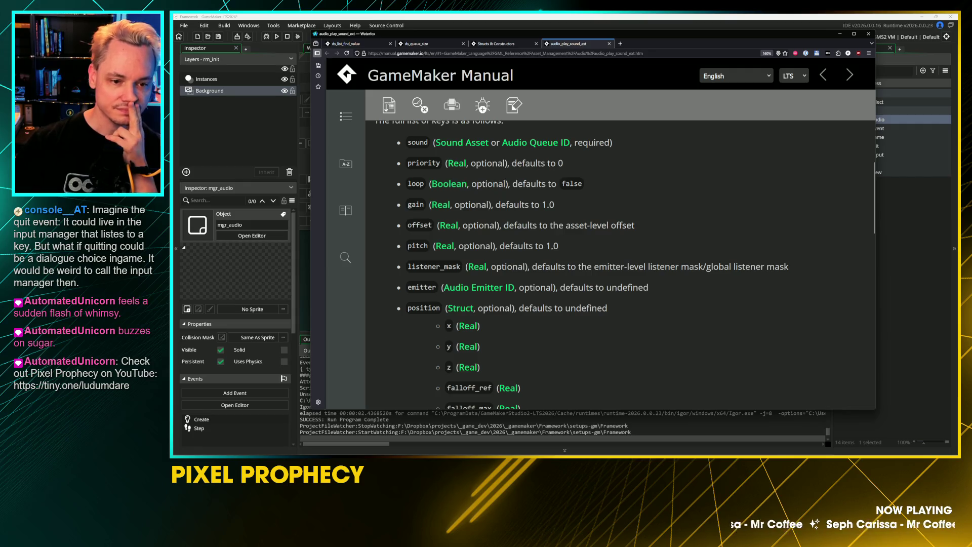
{"action": "scroll", "coordinate": [620, 263], "scroll_direction": "up", "scroll_amount": 2}
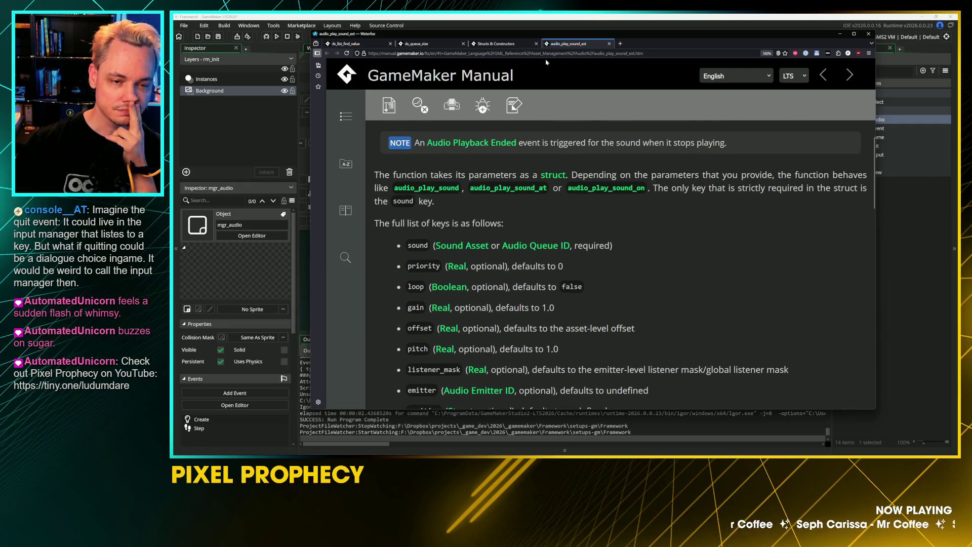
{"action": "left_click", "coordinate": [507, 21]}
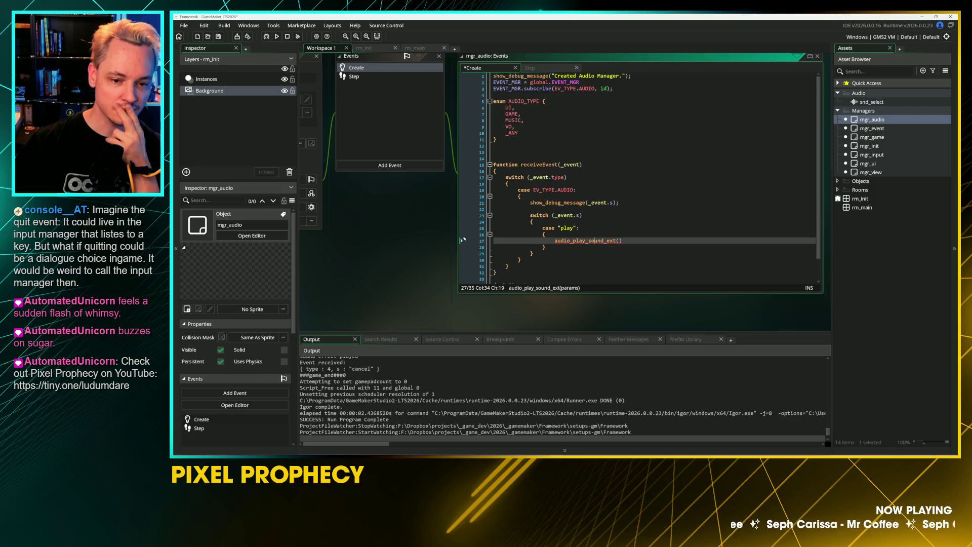
Review mgr_audio's Step event code
{"action": "left_click", "coordinate": [542, 67]}
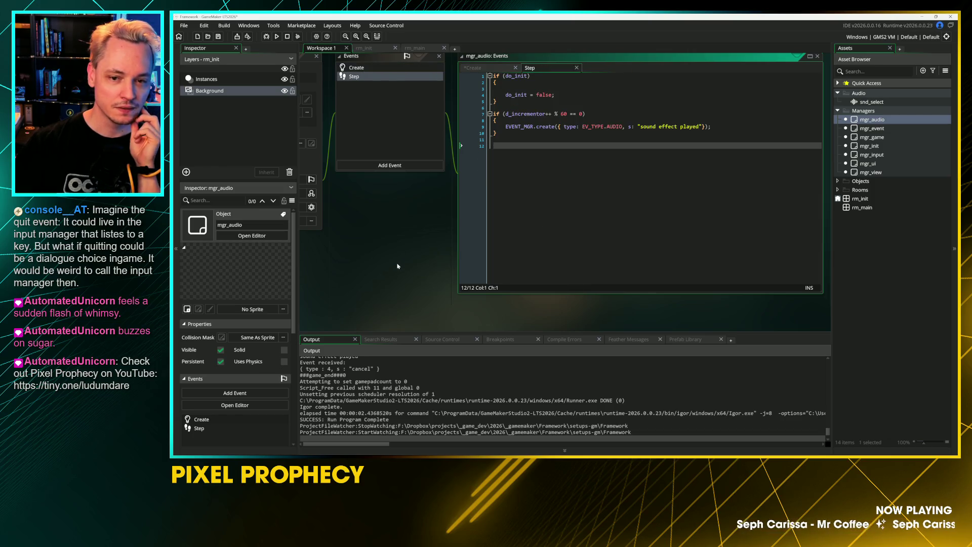
{"action": "scroll", "coordinate": [413, 294], "scroll_direction": "up", "scroll_amount": 5}
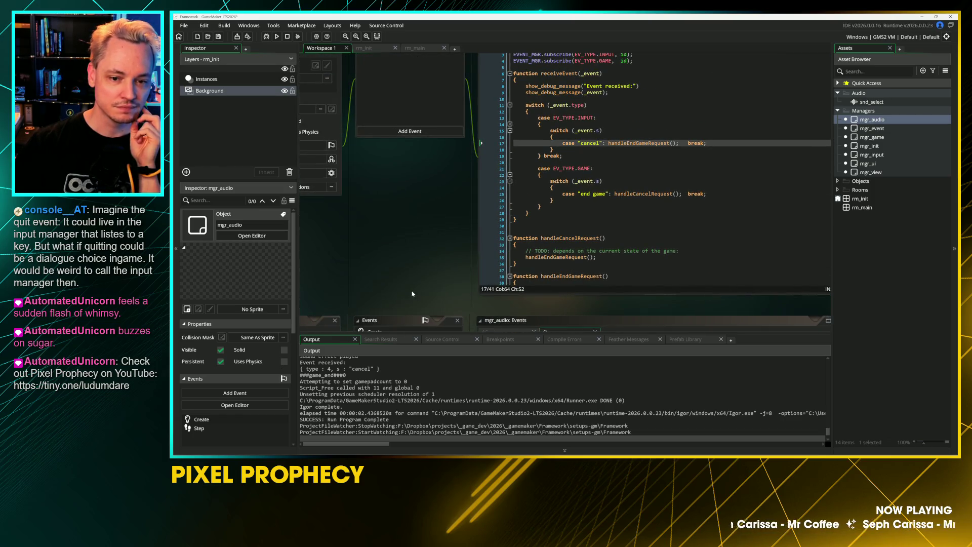
{"action": "scroll", "coordinate": [420, 177], "scroll_direction": "down", "scroll_amount": 2}
{"action": "scroll", "coordinate": [423, 96], "scroll_direction": "up", "scroll_amount": 2}
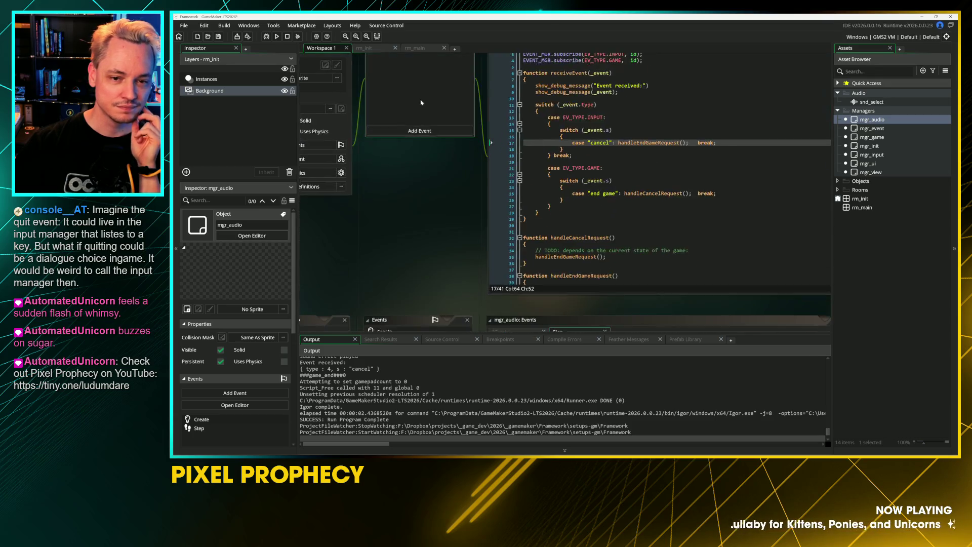
{"action": "scroll", "coordinate": [422, 97], "scroll_direction": "down", "scroll_amount": 5}
Select the s : "play" entry on line 18 of mgr_ui's Create code, then switch to the manual
{"action": "left_click", "coordinate": [876, 164]}
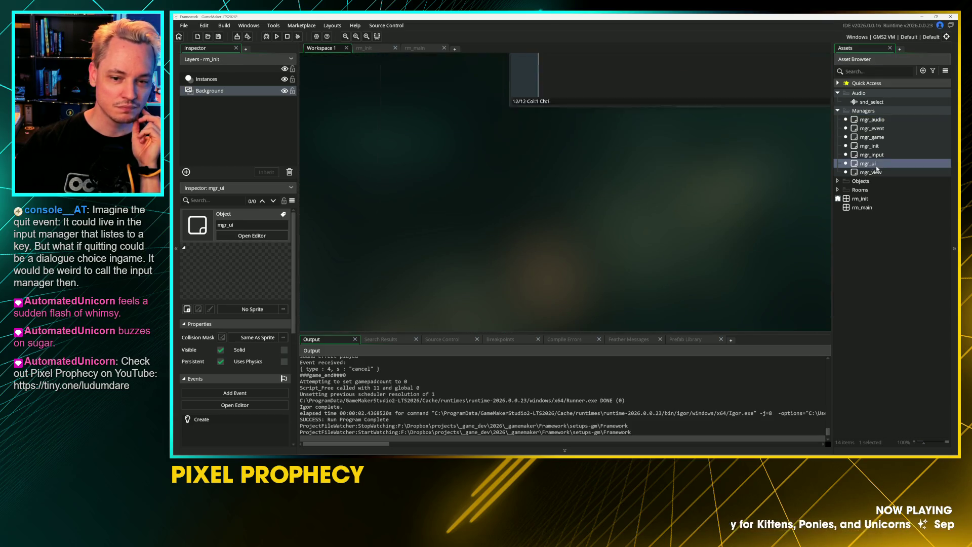
{"action": "double_click", "coordinate": [877, 167]}
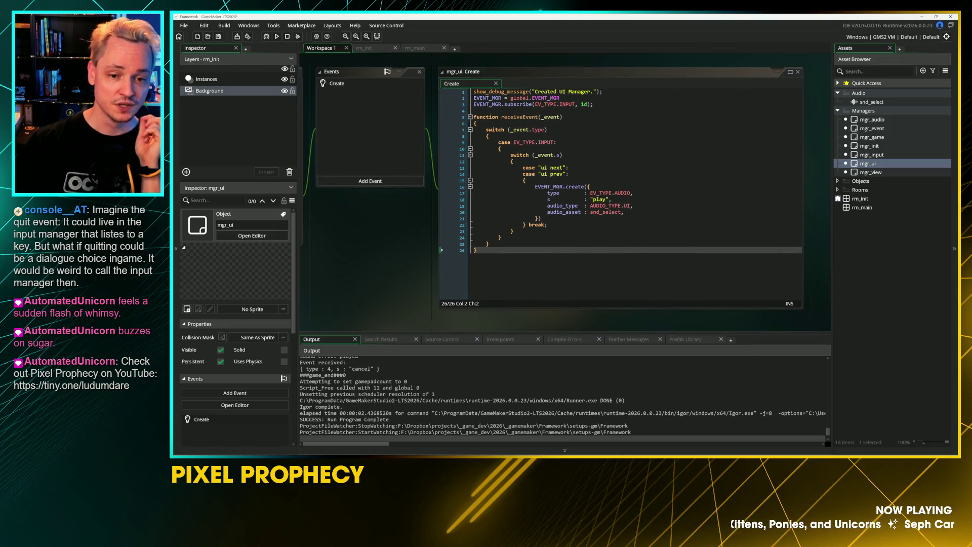
{"action": "left_click", "coordinate": [537, 201]}
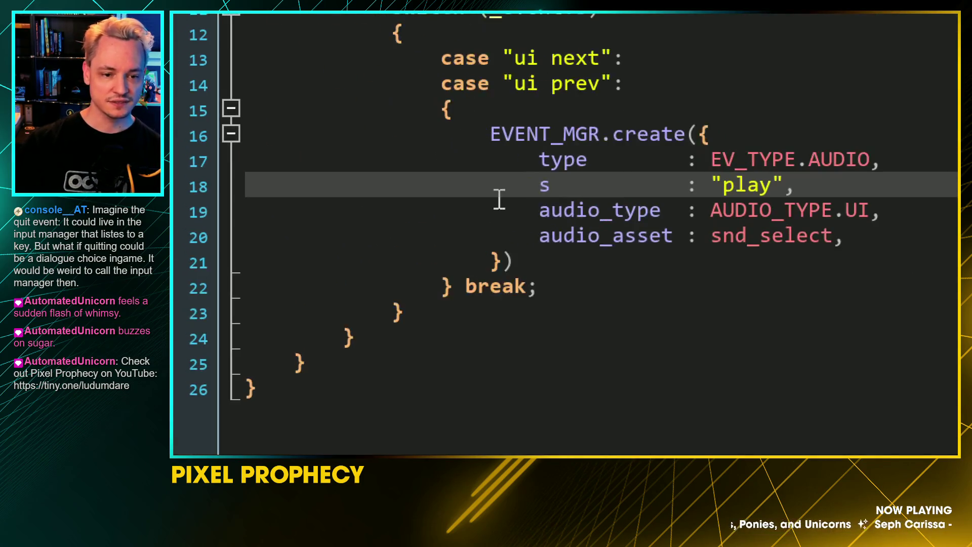
{"action": "left_click_drag", "start_coordinate": [539, 185], "coordinate": [792, 192]}
{"action": "key", "text": "alt+Tab"}
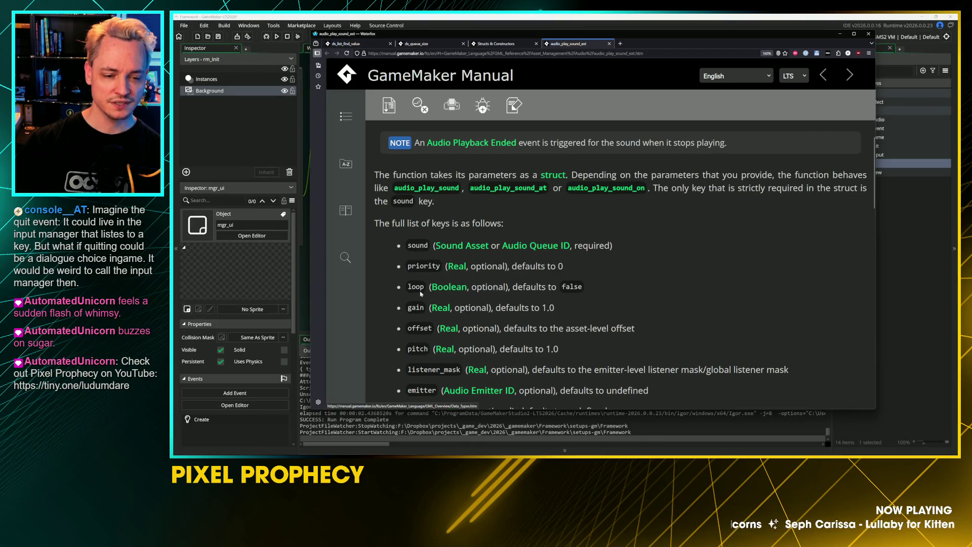
Recheck the manual's key list, then return to the audio_type line in mgr_ui's Create code
{"action": "scroll", "coordinate": [420, 296], "scroll_direction": "down", "scroll_amount": 1}
{"action": "scroll", "coordinate": [419, 296], "scroll_direction": "down", "scroll_amount": 3}
{"action": "key", "text": "alt+Tab"}
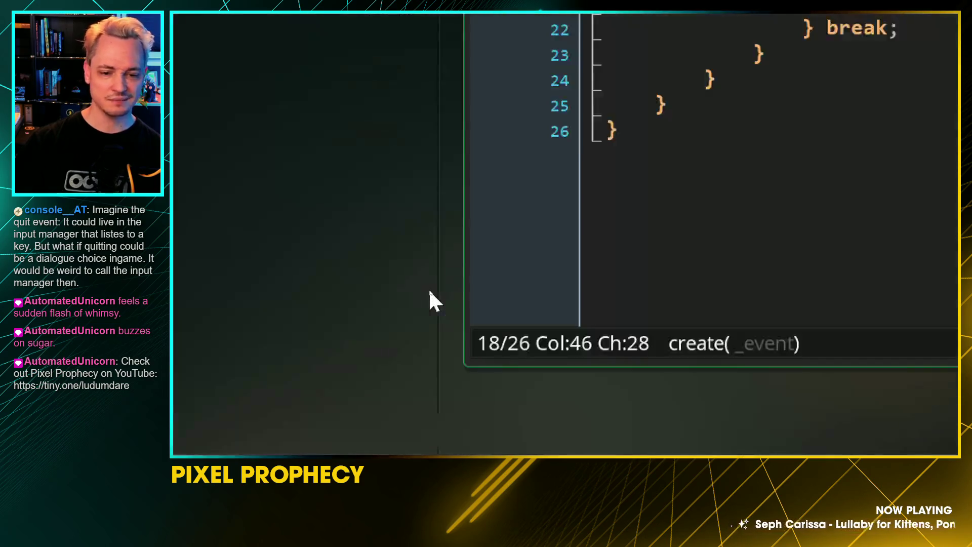
{"action": "left_click", "coordinate": [610, 209]}
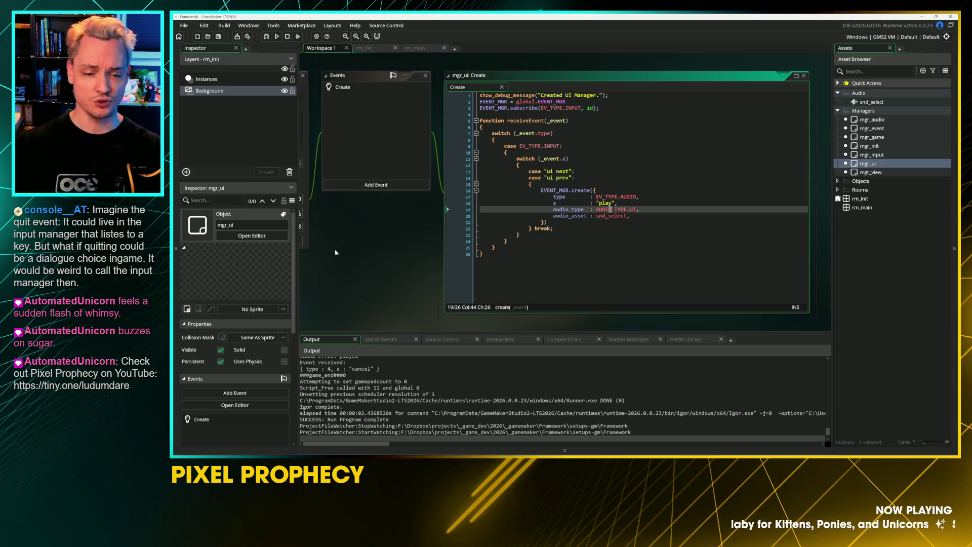
Bring mgr_audio's Create code with the empty audio_play_sound_ext() call back into view
{"action": "left_click_drag", "start_coordinate": [385, 195], "coordinate": [490, 236]}
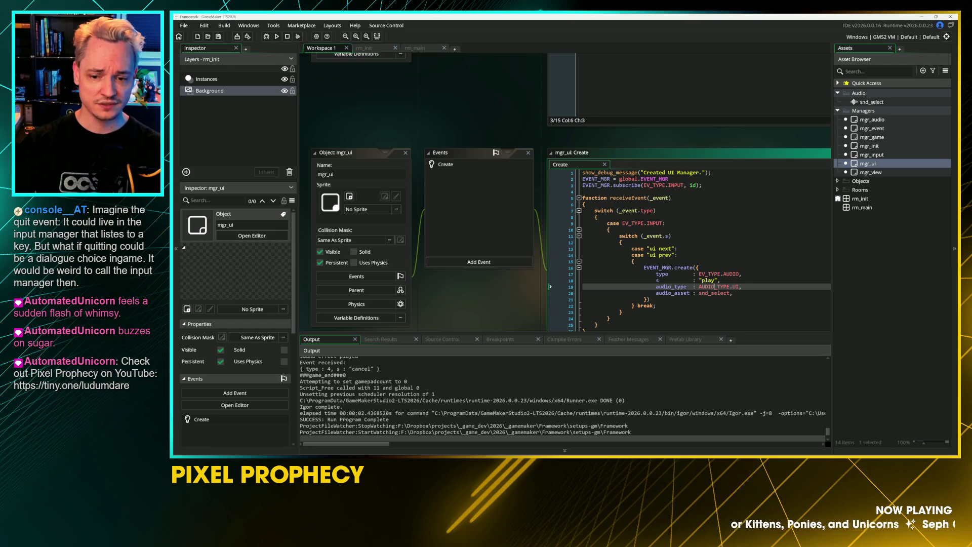
{"action": "left_click", "coordinate": [717, 280]}
{"action": "scroll", "coordinate": [507, 192], "scroll_direction": "up", "scroll_amount": 3}
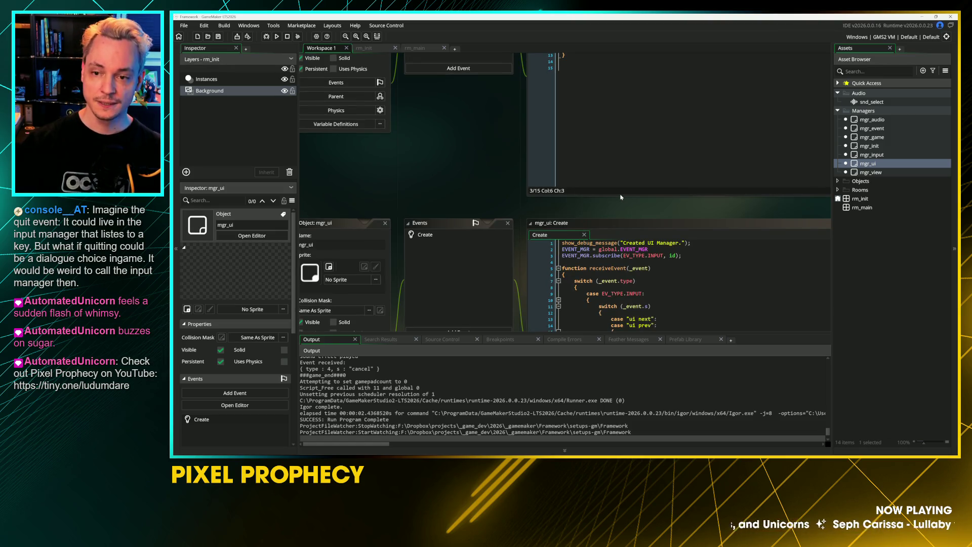
{"action": "double_click", "coordinate": [868, 119]}
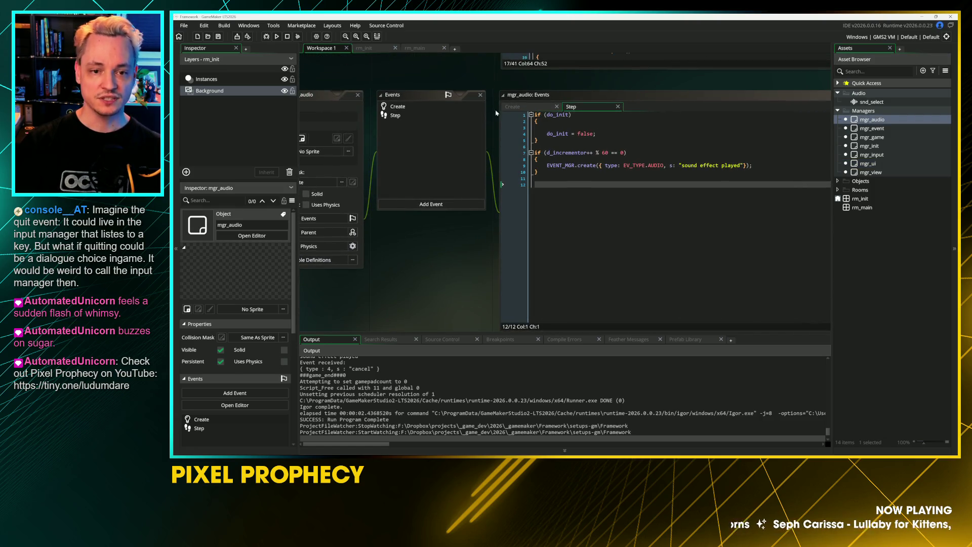
{"action": "left_click", "coordinate": [600, 116]}
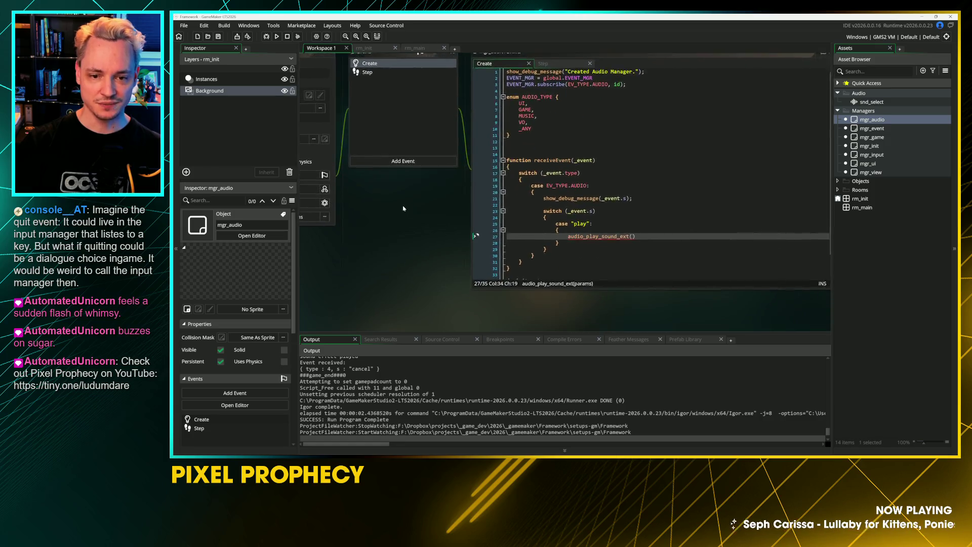
Declare volume_ui = .5 and volume_master = 1.0 below the AUDIO_TYPE enum
{"action": "key", "text": "Return"}
{"action": "key", "text": "Return"}
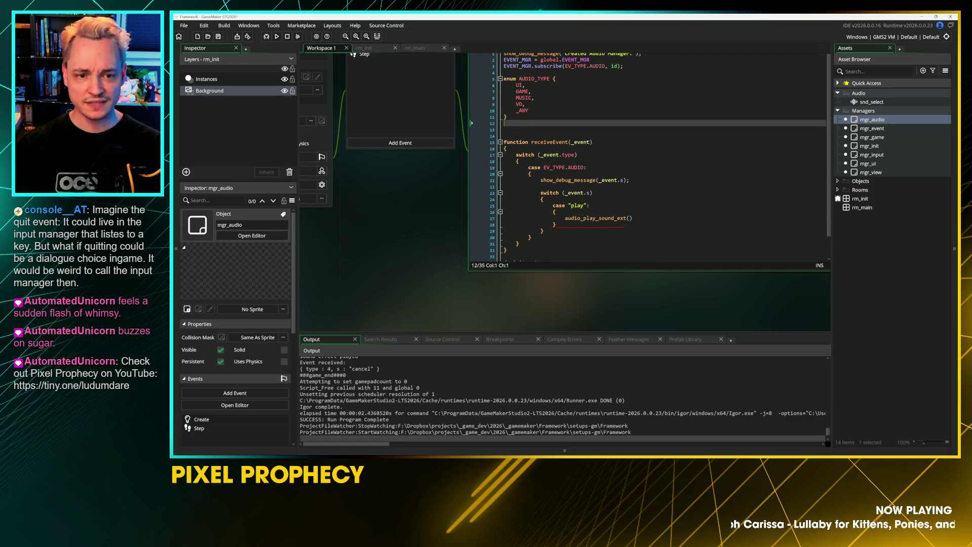
{"action": "type", "text": "v"}
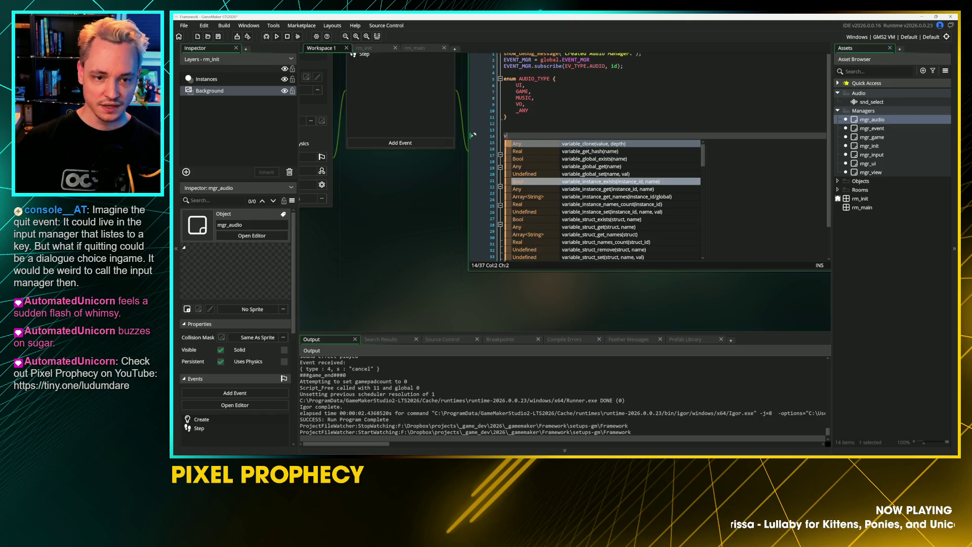
{"action": "type", "text": "olume"}
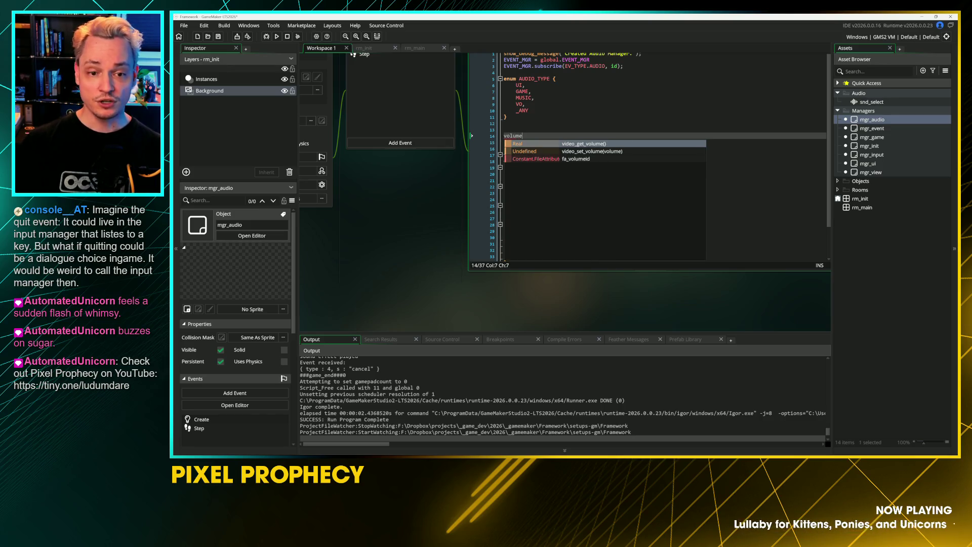
{"action": "type", "text": "_ui = ."}
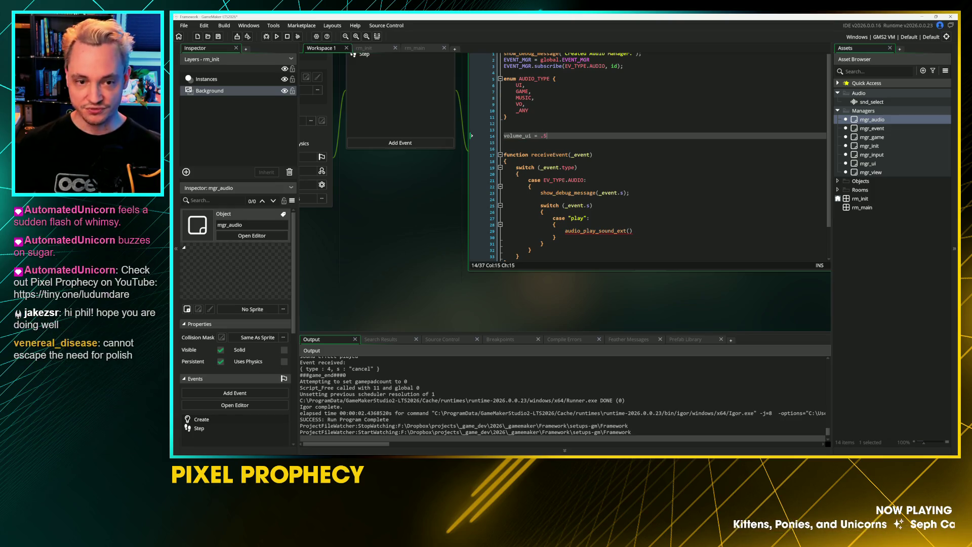
{"action": "type", "text": "5"}
{"action": "key", "text": "Return"}
{"action": "type", "text": "volume_master = 1.0"}
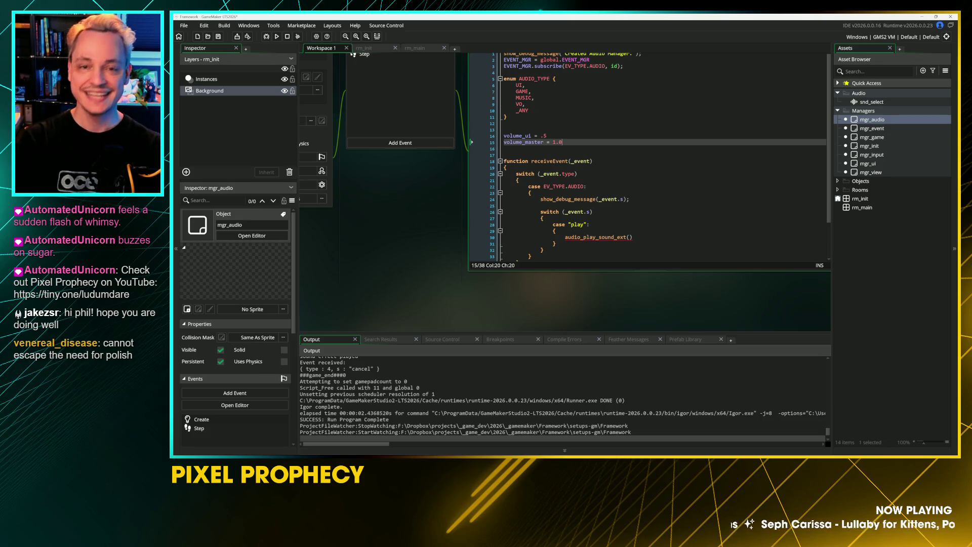
{"action": "left_click_drag", "start_coordinate": [359, 211], "coordinate": [422, 299]}
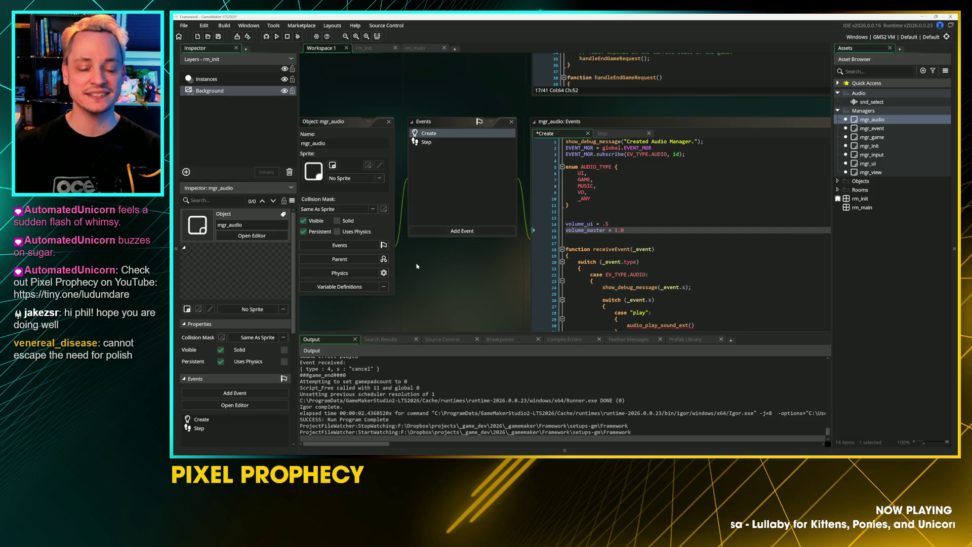
{"action": "left_click_drag", "start_coordinate": [447, 270], "coordinate": [403, 214]}
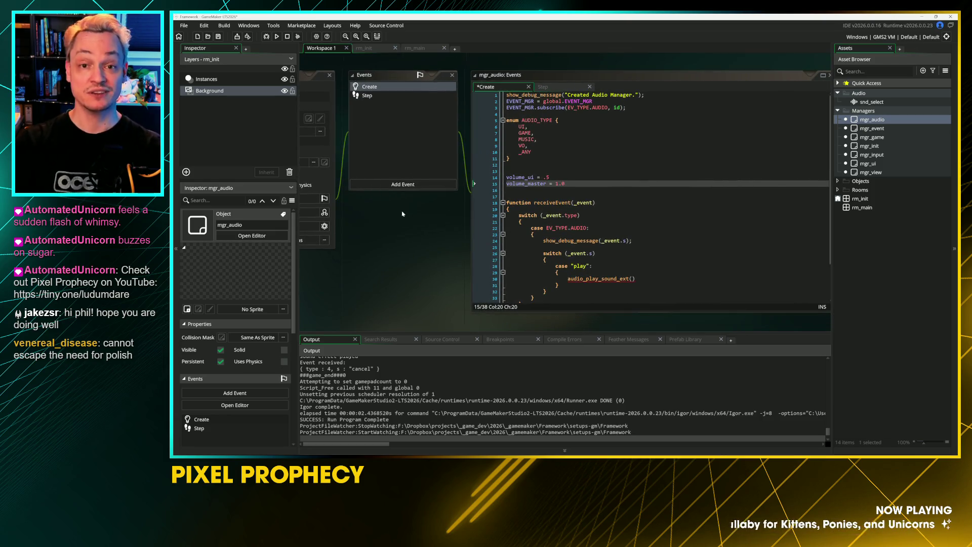
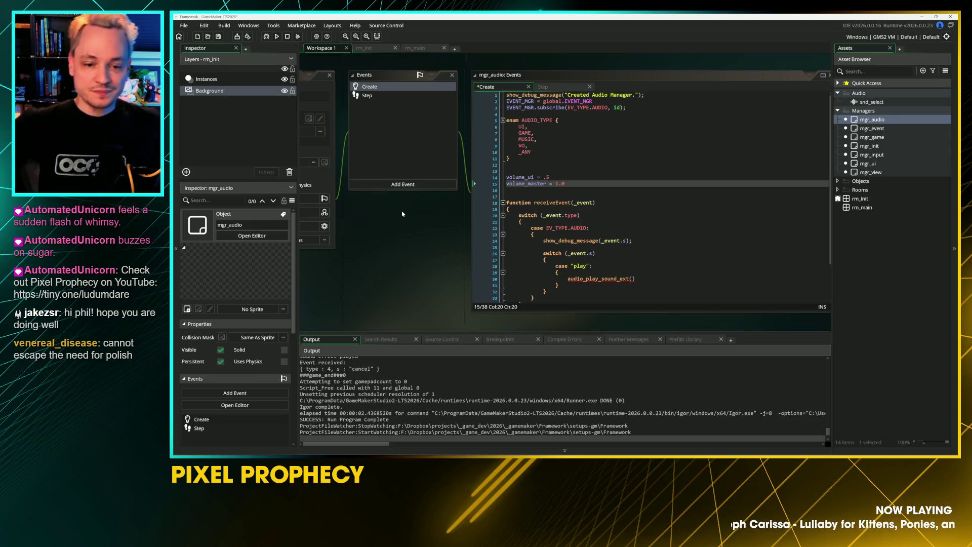
Move the volume_master line above volume_ui in the mgr_audio Create event
{"action": "key", "text": "alt+Tab"}
{"action": "key", "text": "shift+Home"}
{"action": "key", "text": "ctrl+x"}
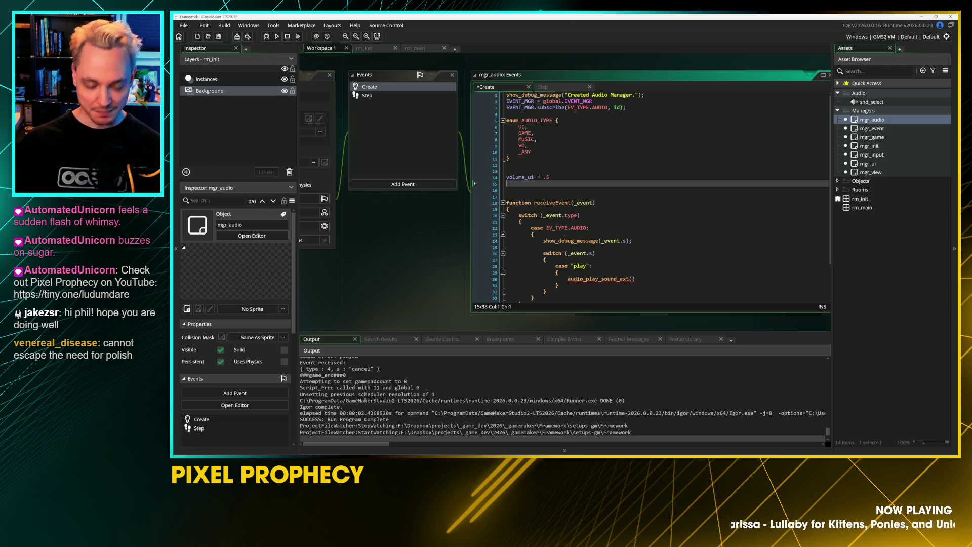
{"action": "key", "text": "Up"}
{"action": "key", "text": "Home"}
{"action": "key", "text": "ctrl+v"}
{"action": "key", "text": "Return"}
{"action": "key", "text": "End"}
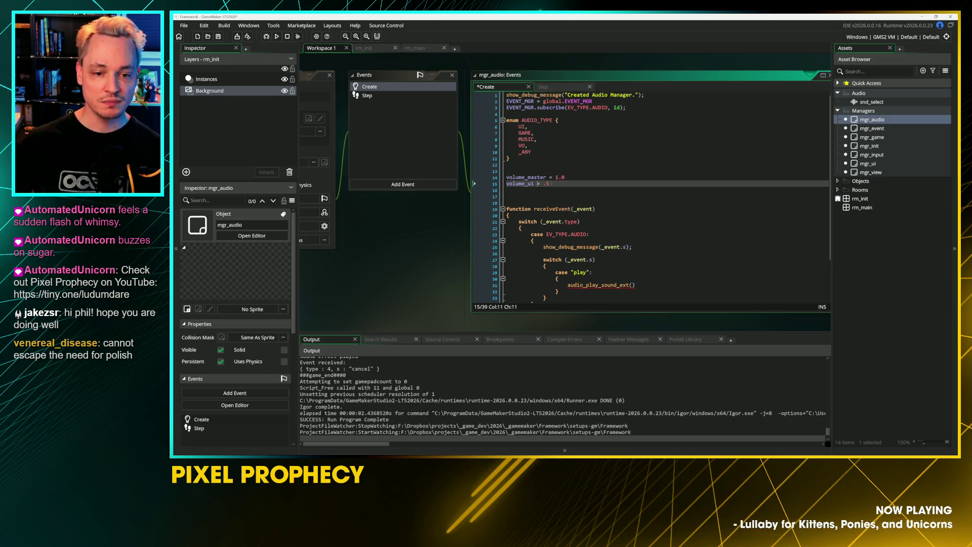
Align the volume '=' signs and duplicate the volume_ui line as volume_game (.75)
{"action": "key", "text": "Up"}
{"action": "key", "text": "Down"}
{"action": "key", "text": "End"}
{"action": "key", "text": "ctrl+d"}
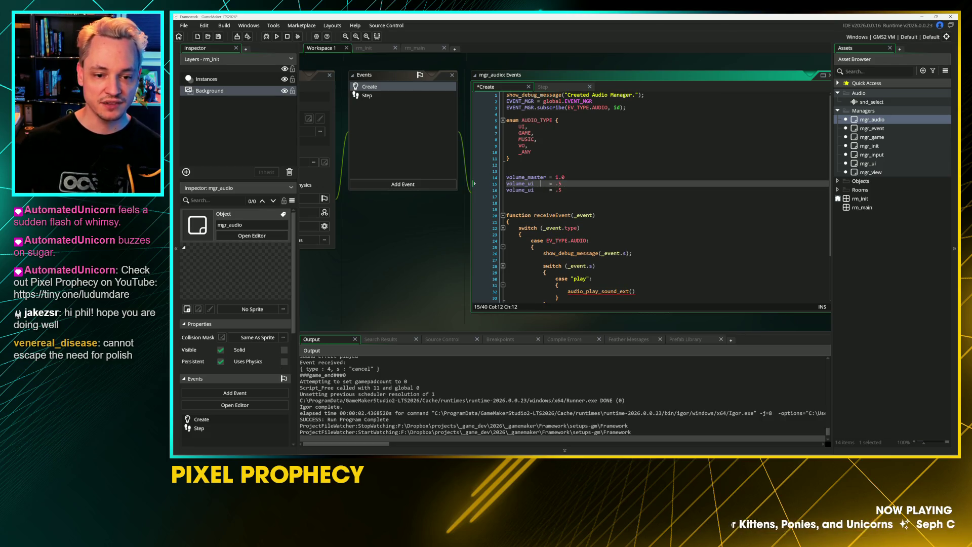
{"action": "key", "text": "BackSpace"}
{"action": "key", "text": "BackSpace"}
{"action": "type", "text": "game"}
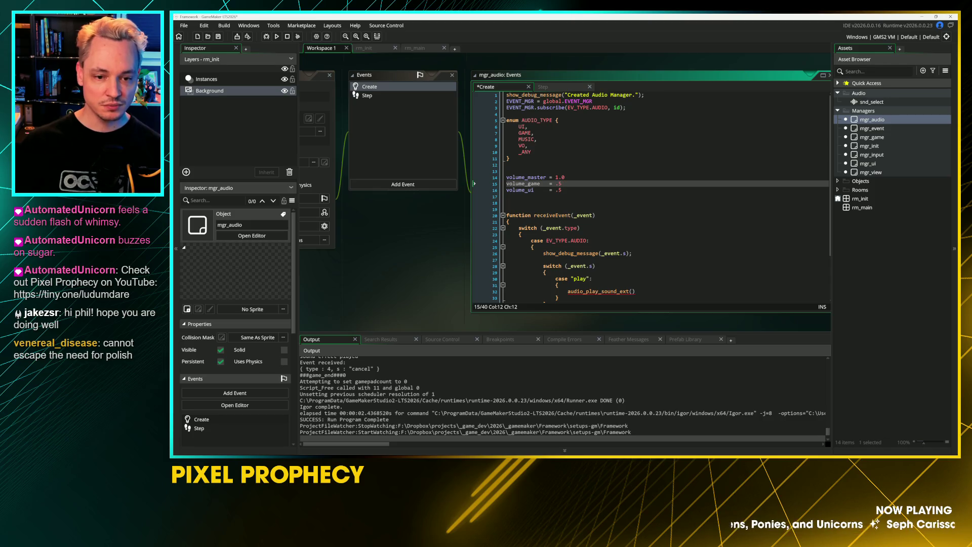
Add a volume_music line (.35) and delete the extra blank lines after the volume settings
{"action": "key", "text": "Down"}
{"action": "key", "text": "Return"}
{"action": "type", "text": "lume_musc"}
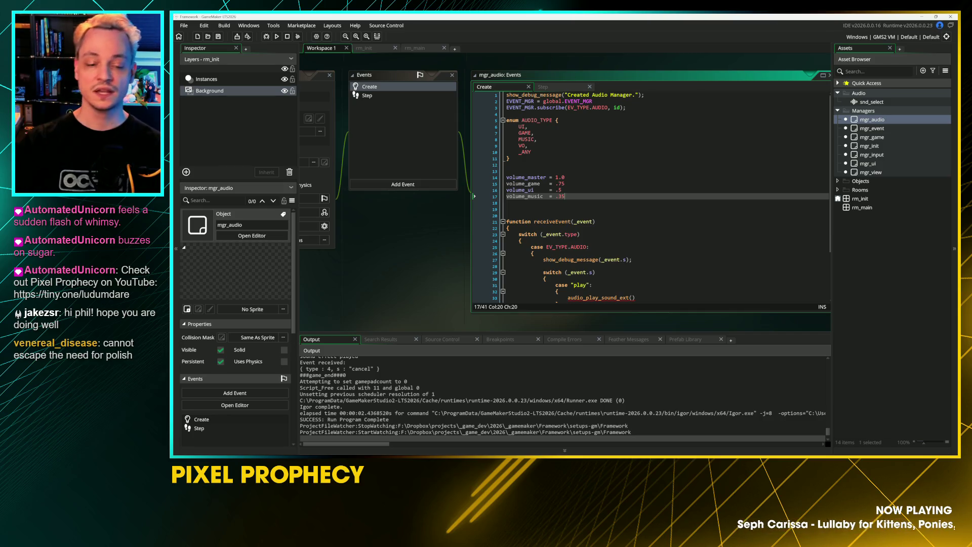
{"action": "left_click", "coordinate": [511, 171]}
{"action": "key", "text": "Delete"}
{"action": "left_click", "coordinate": [511, 203]}
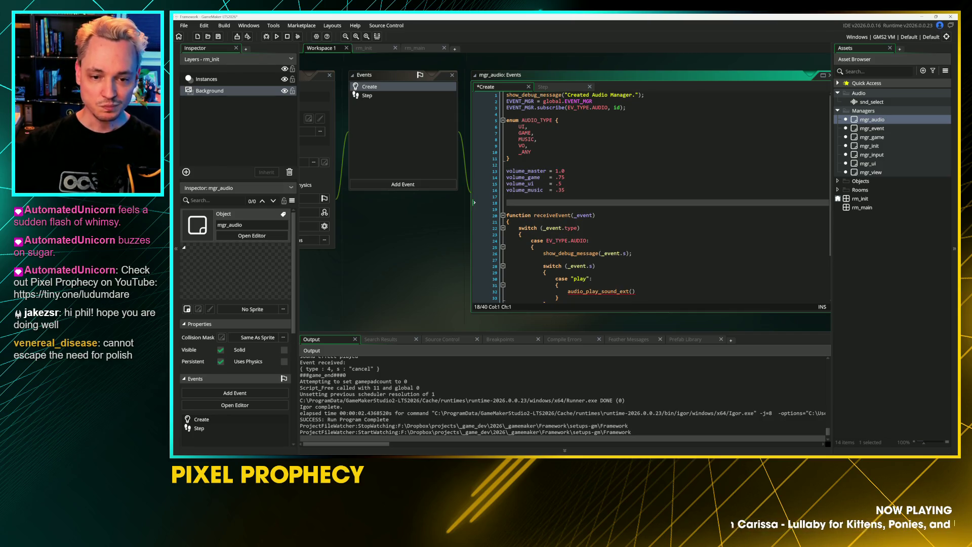
{"action": "scroll", "coordinate": [658, 198], "scroll_direction": "down", "scroll_amount": 2}
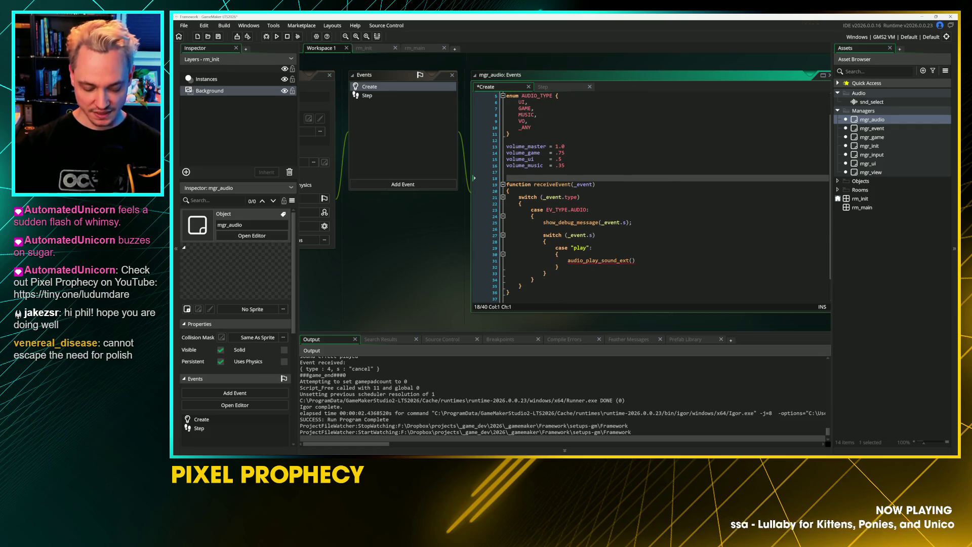
{"action": "key", "text": "BackSpace"}
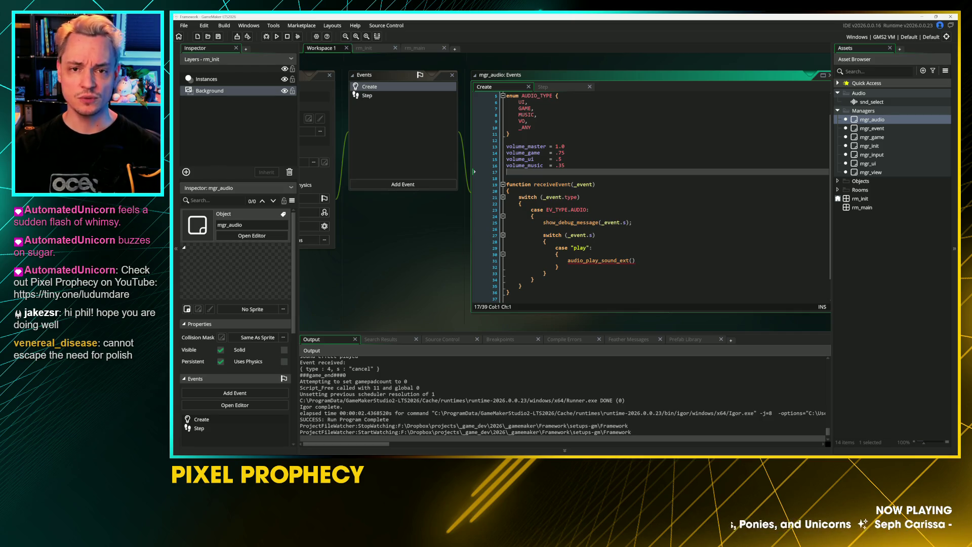
Look up audio_play_sound_ext in the manual from the play case's call
{"action": "left_click", "coordinate": [506, 177]}
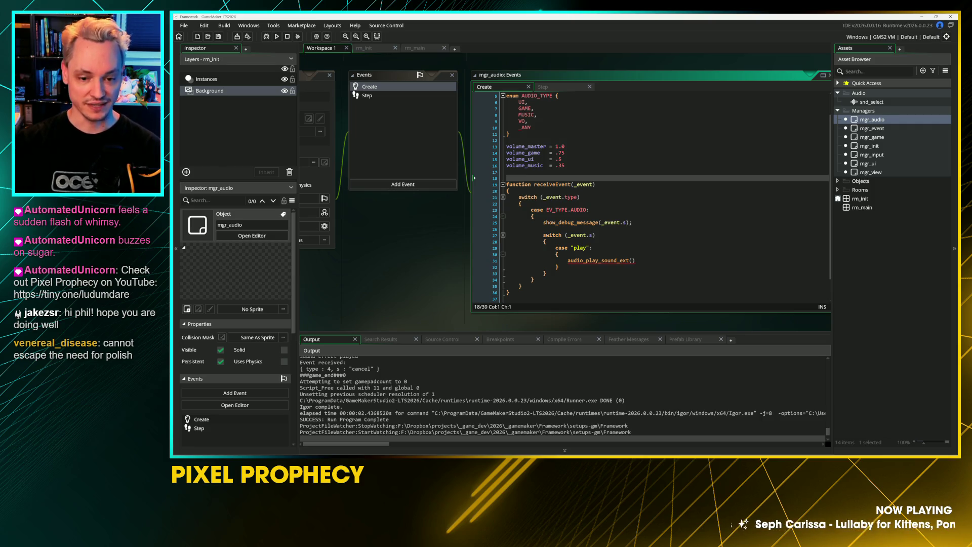
{"action": "left_click", "coordinate": [632, 261]}
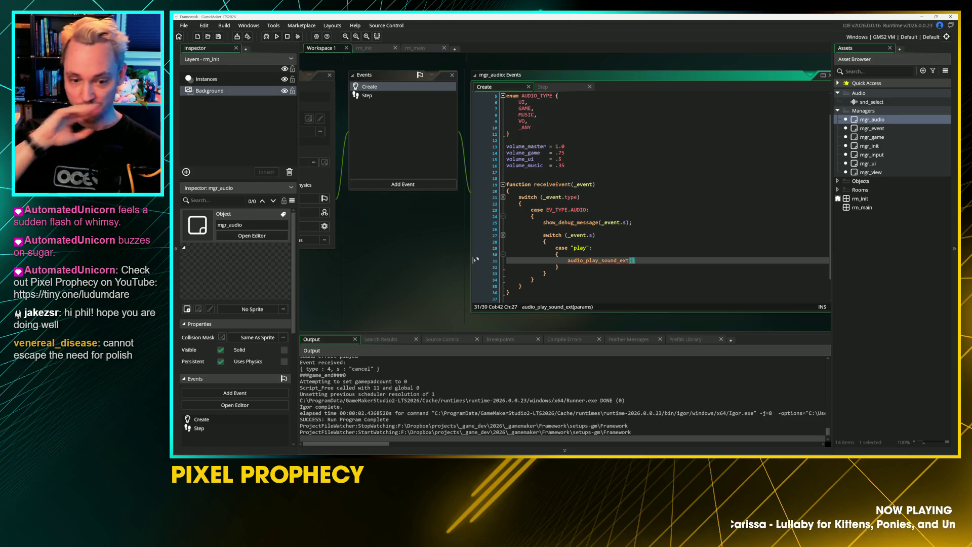
{"action": "key", "text": "F1"}
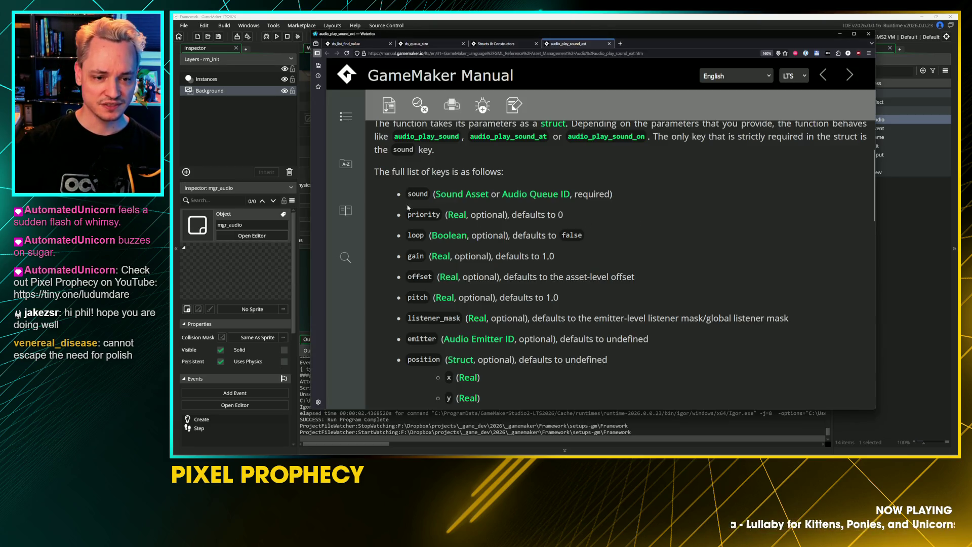
{"action": "scroll", "coordinate": [408, 206], "scroll_direction": "up", "scroll_amount": 1}
{"action": "scroll", "coordinate": [475, 340], "scroll_direction": "down", "scroll_amount": 6}
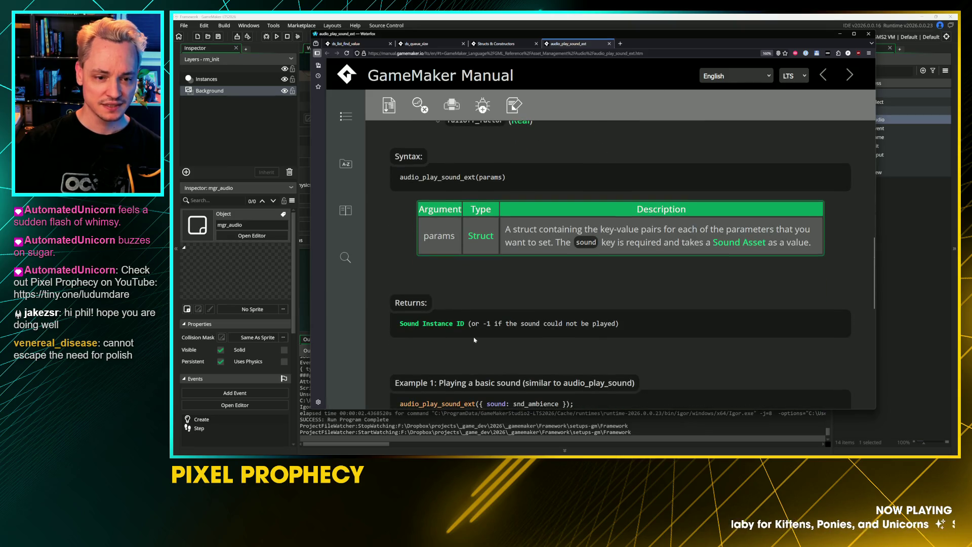
{"action": "scroll", "coordinate": [466, 362], "scroll_direction": "down", "scroll_amount": 3}
{"action": "key", "text": "alt+Tab"}
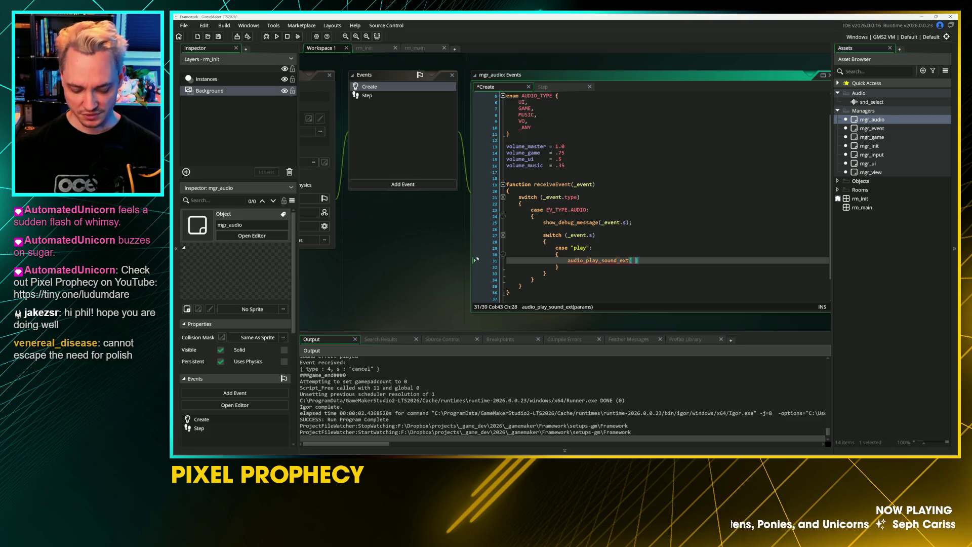
Pass audio_play_sound_ext a struct argument containing sound : _event.audio_asset
{"action": "key", "text": "Return"}
{"action": "key", "text": "Return"}
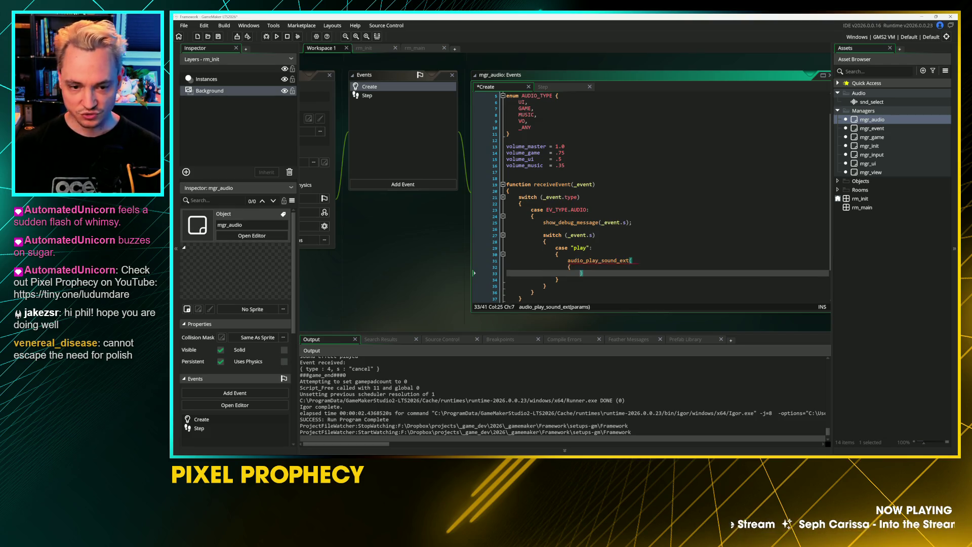
{"action": "key", "text": "Return"}
{"action": "type", "text": "sound"}
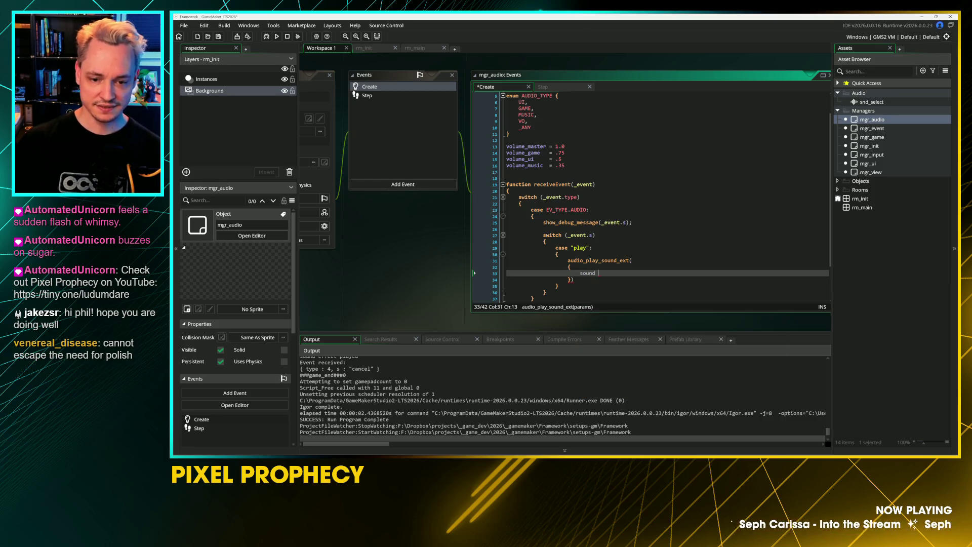
{"action": "key", "text": "BackSpace"}
{"action": "key", "text": "BackSpace"}
{"action": "key", "text": "BackSpace"}
{"action": "type", "text": "vent"}
{"action": "key", "text": "BackSpace"}
{"action": "key", "text": "BackSpace"}
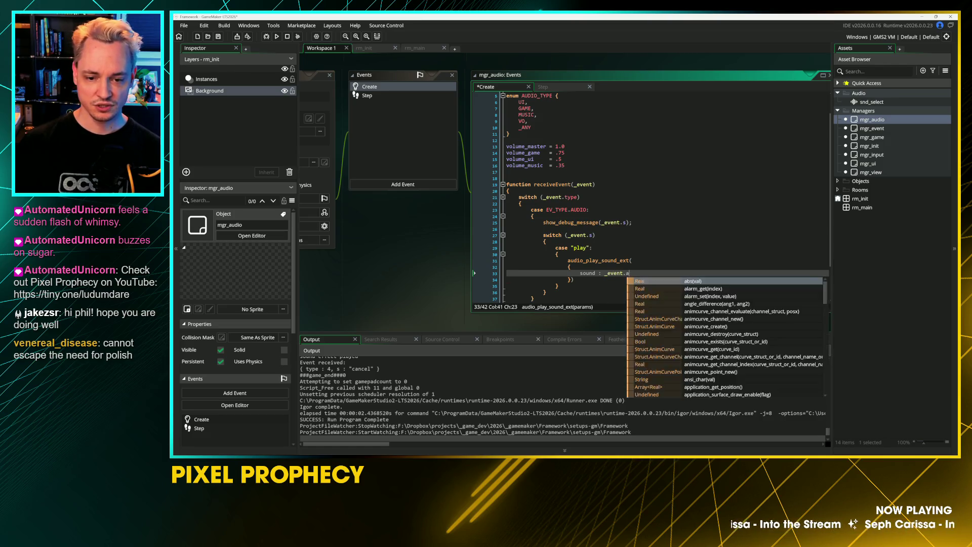
{"action": "type", "text": "udio_as"}
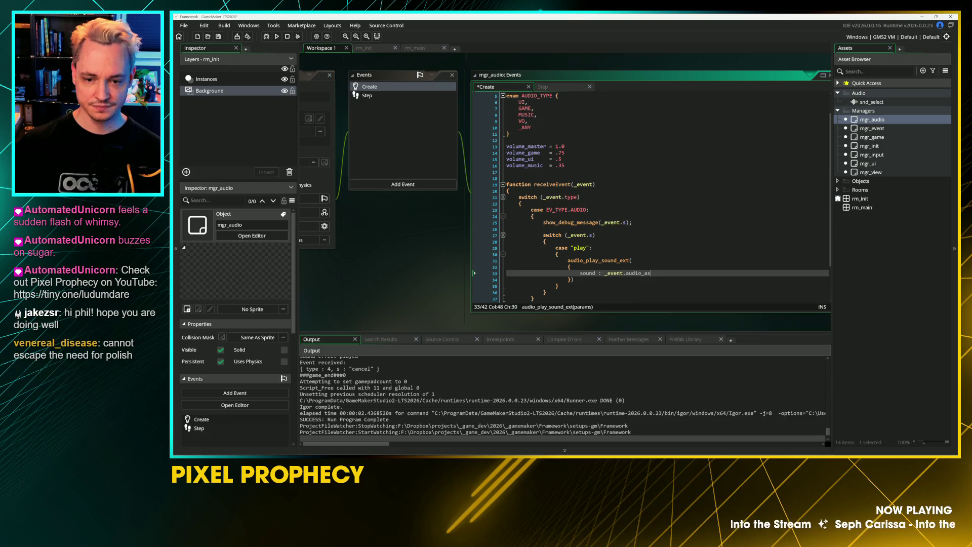
{"action": "type", "text": "set,"}
{"action": "key", "text": "Return"}
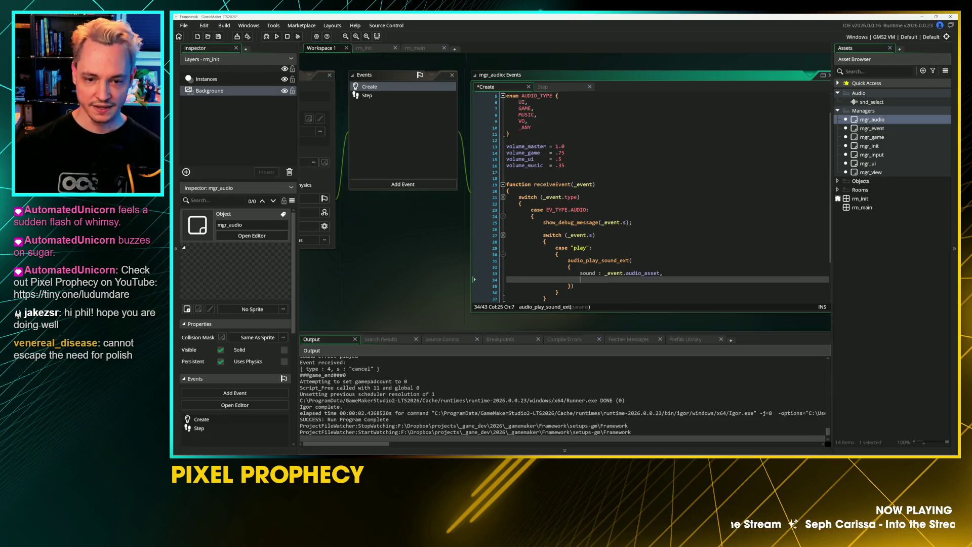
Check the manual example's gain key, then remove the unfinished gain line from the struct
{"action": "key", "text": "alt+Tab"}
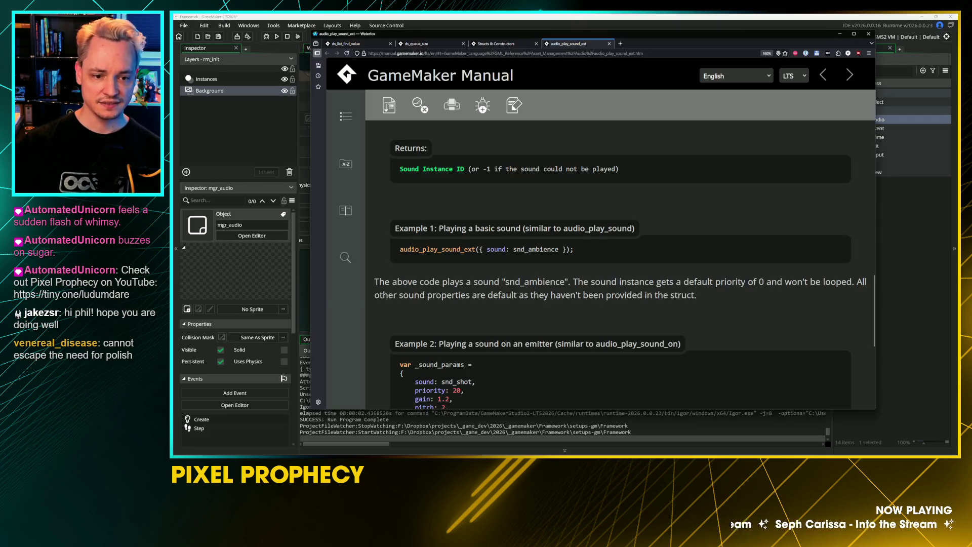
{"action": "scroll", "coordinate": [620, 266], "scroll_direction": "down", "scroll_amount": 3}
{"action": "double_click", "coordinate": [422, 244]}
{"action": "key", "text": "alt+Tab"}
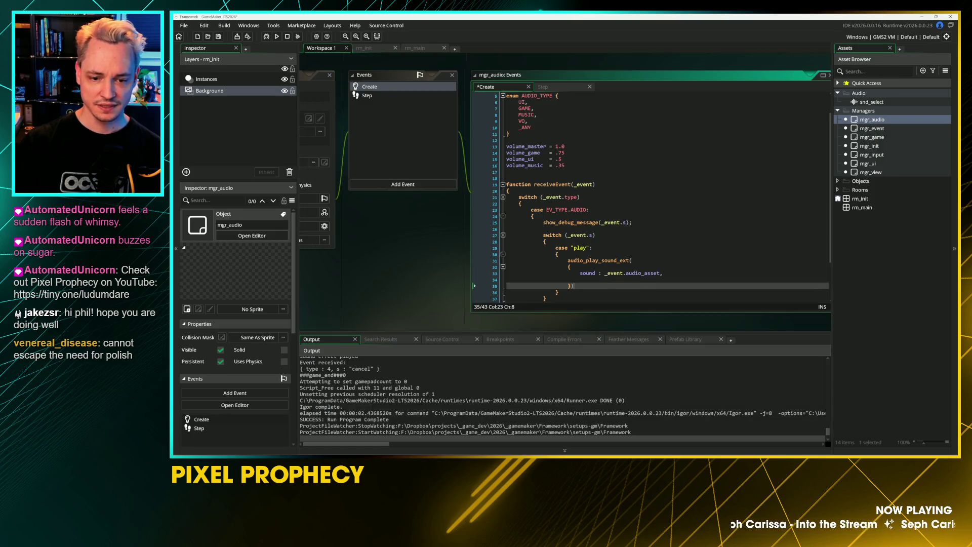
{"action": "type", "text": "gain  :"}
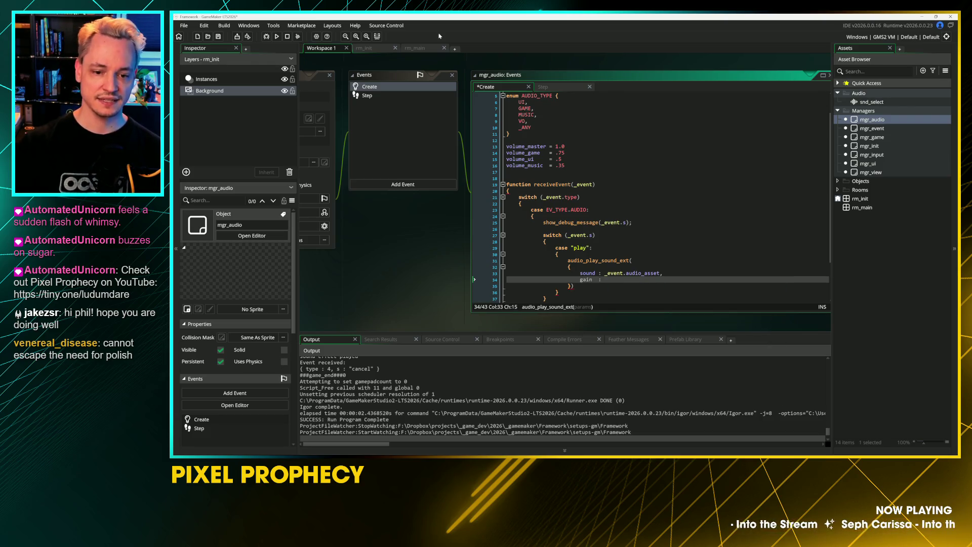
{"action": "scroll", "coordinate": [652, 197], "scroll_direction": "down", "scroll_amount": 1}
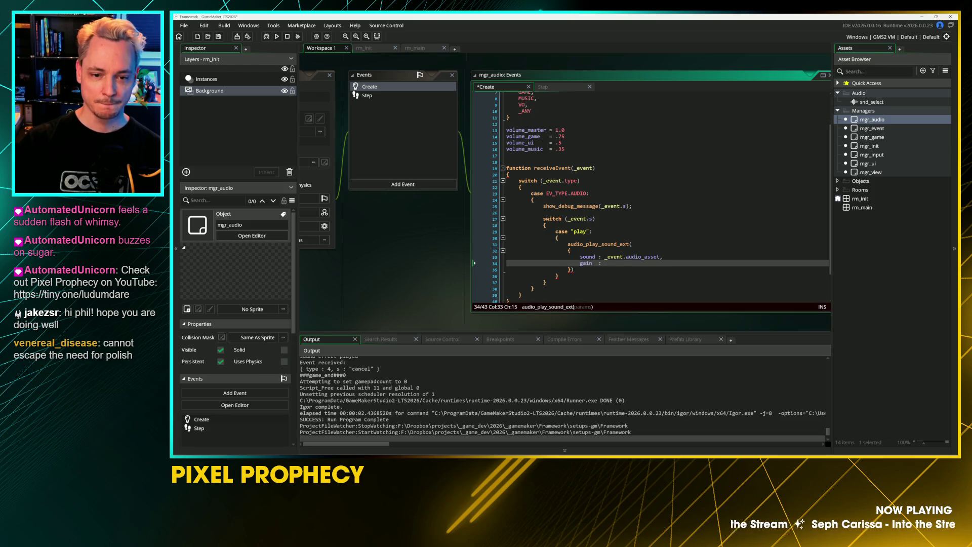
{"action": "key", "text": "shift+Home"}
{"action": "key", "text": "shift+Home"}
{"action": "key", "text": "BackSpace"}
{"action": "key", "text": "BackSpace"}
{"action": "key", "text": "Up"}
{"action": "key", "text": "Up"}
{"action": "key", "text": "Up"}
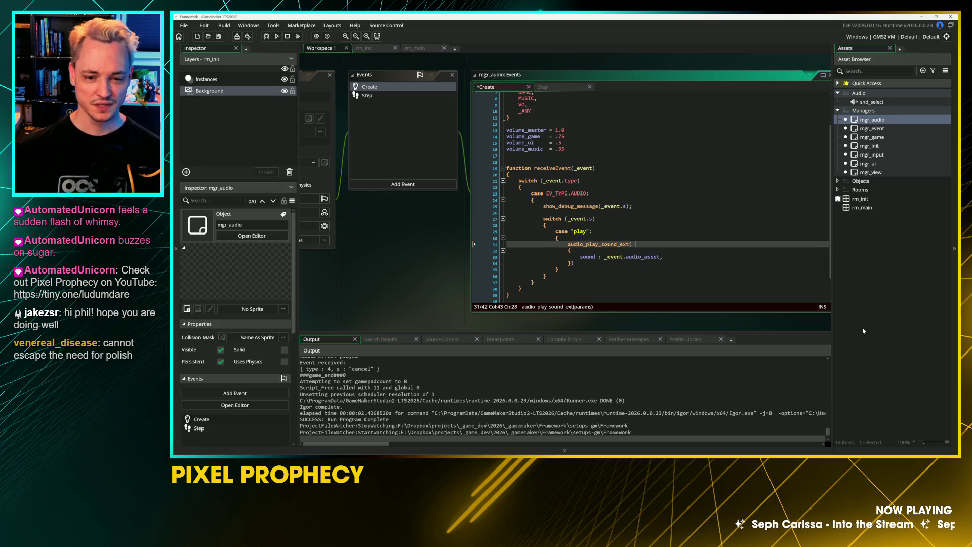
Insert blank lines above the sound call and begin a switch (_event. statement
{"action": "key", "text": "Return"}
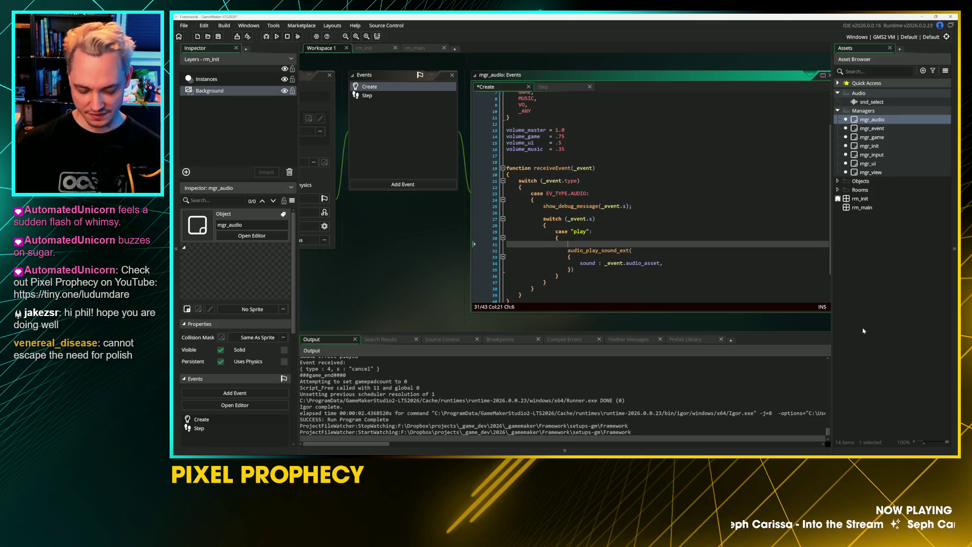
{"action": "key", "text": "Return"}
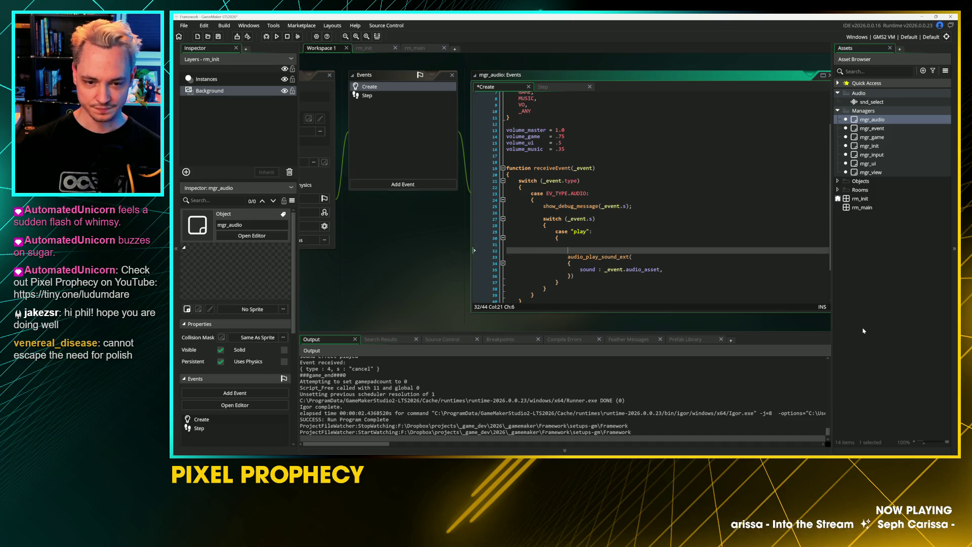
{"action": "key", "text": "Up"}
{"action": "key", "text": "Return"}
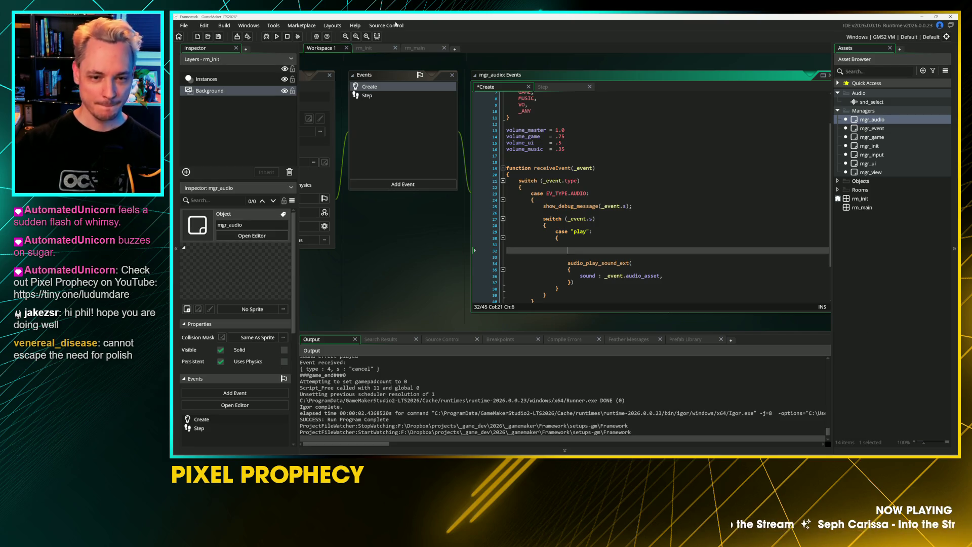
{"action": "type", "text": "switch ("}
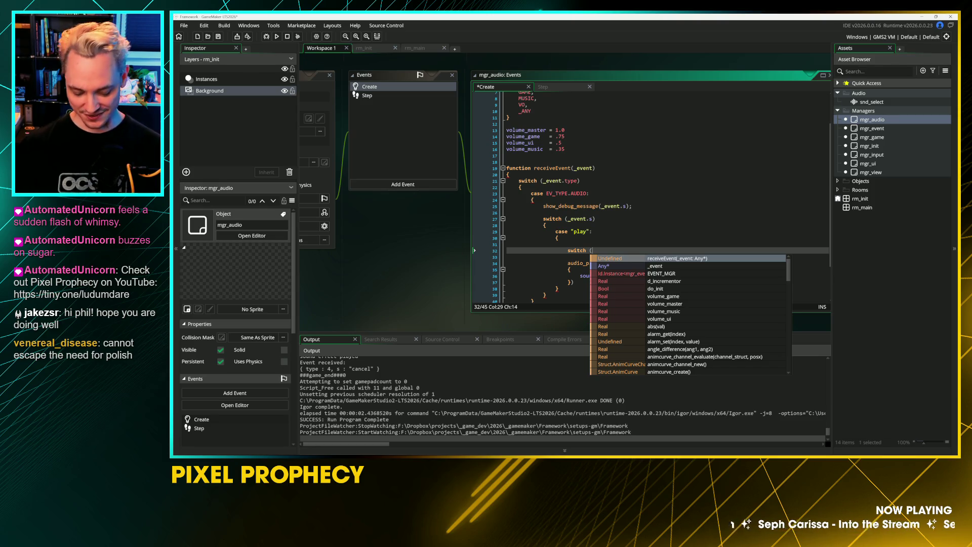
{"action": "type", "text": "_event."}
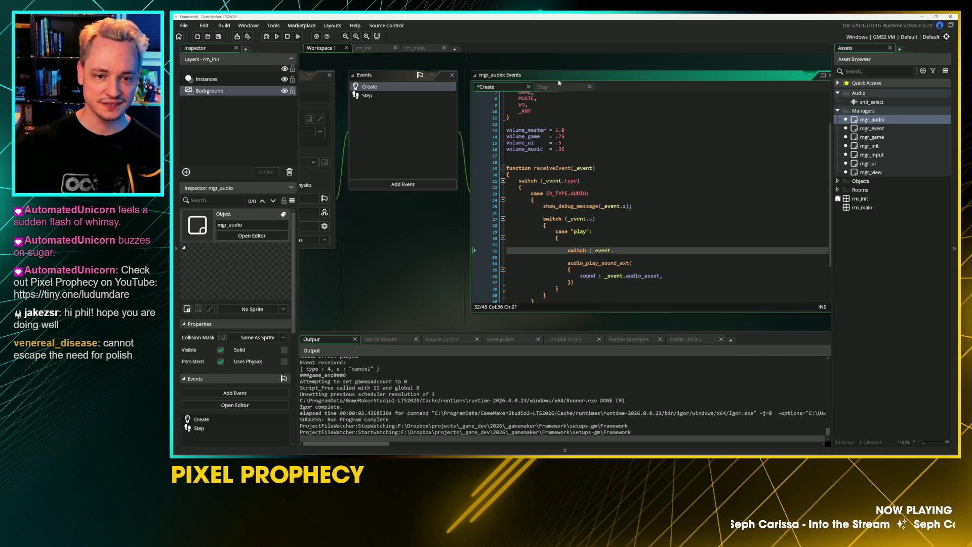
Check the audio_type field used in mgr_ui's event, then return to mgr_audio's code
{"action": "scroll", "coordinate": [560, 86], "scroll_direction": "up", "scroll_amount": 5}
{"action": "scroll", "coordinate": [489, 196], "scroll_direction": "down", "scroll_amount": 5}
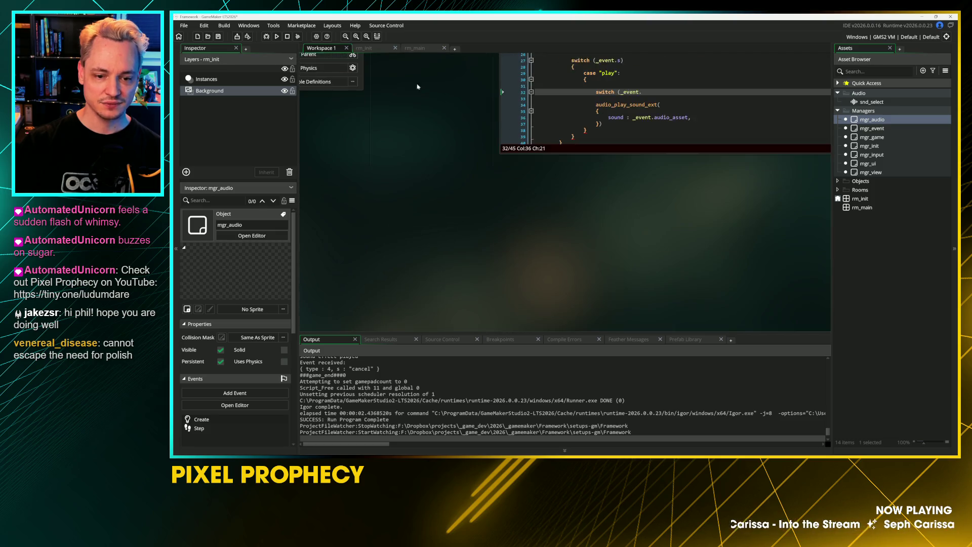
{"action": "double_click", "coordinate": [867, 163]}
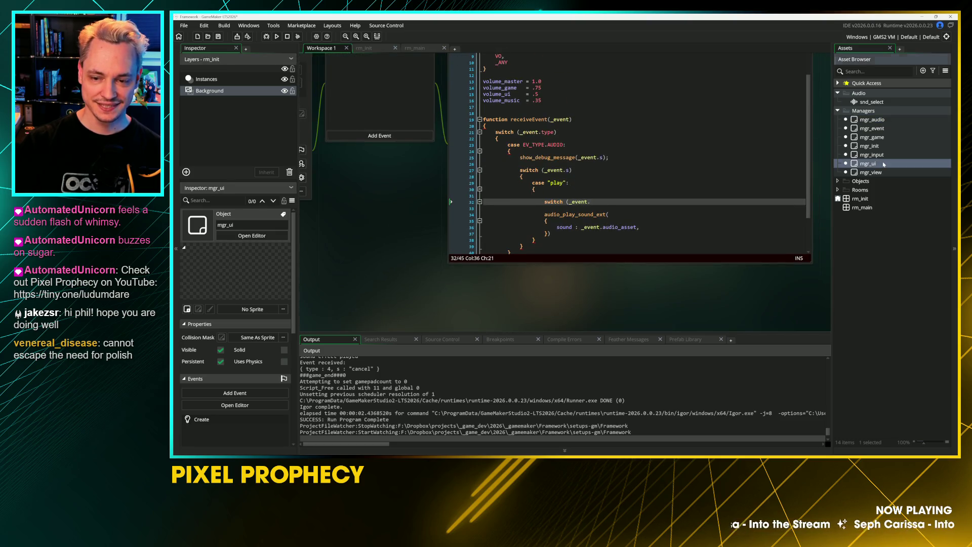
{"action": "scroll", "coordinate": [640, 235], "scroll_direction": "up", "scroll_amount": 3}
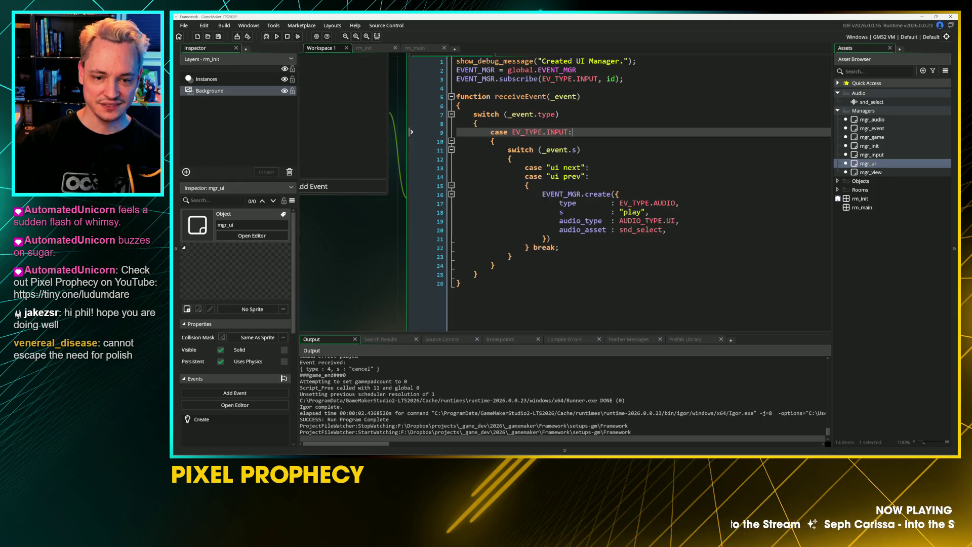
{"action": "double_click", "coordinate": [566, 215]}
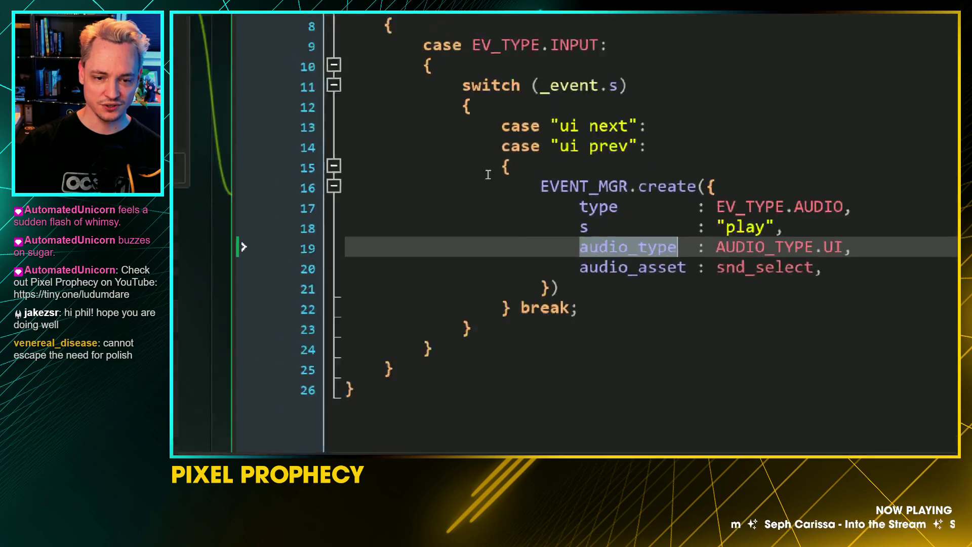
{"action": "key", "text": "F12"}
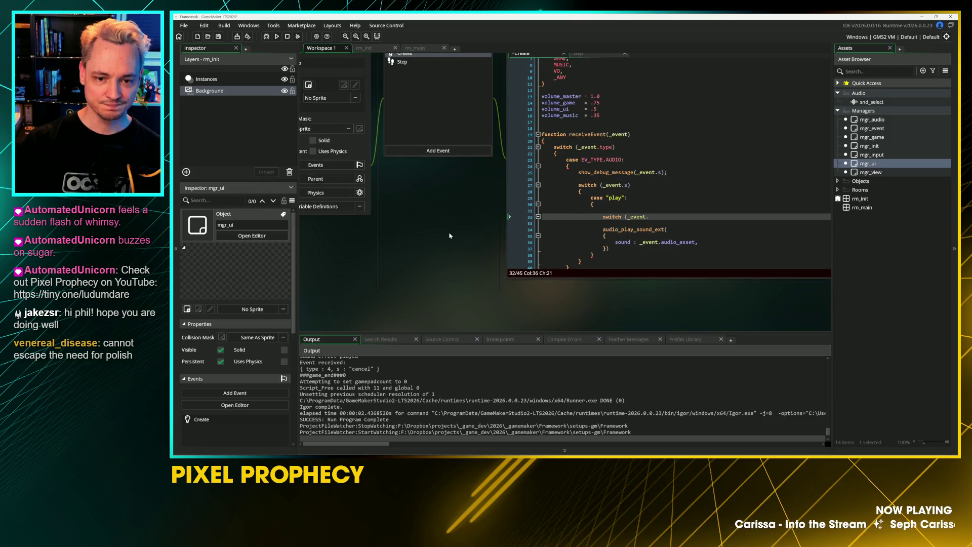
{"action": "right_click", "coordinate": [331, 97]}
{"action": "key", "text": "Escape"}
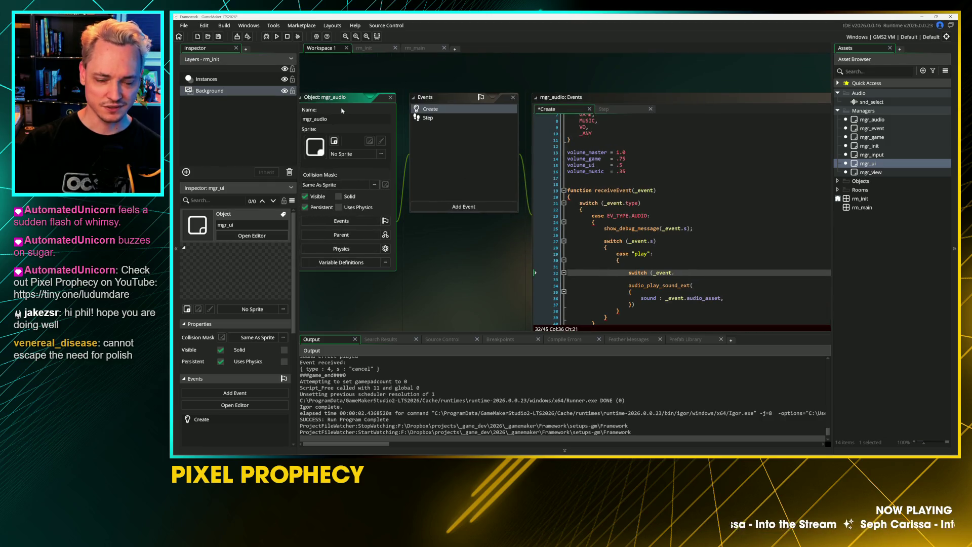
Complete the statement as switch (_event.audio_type) with an opening and closing brace
{"action": "left_click", "coordinate": [629, 266]}
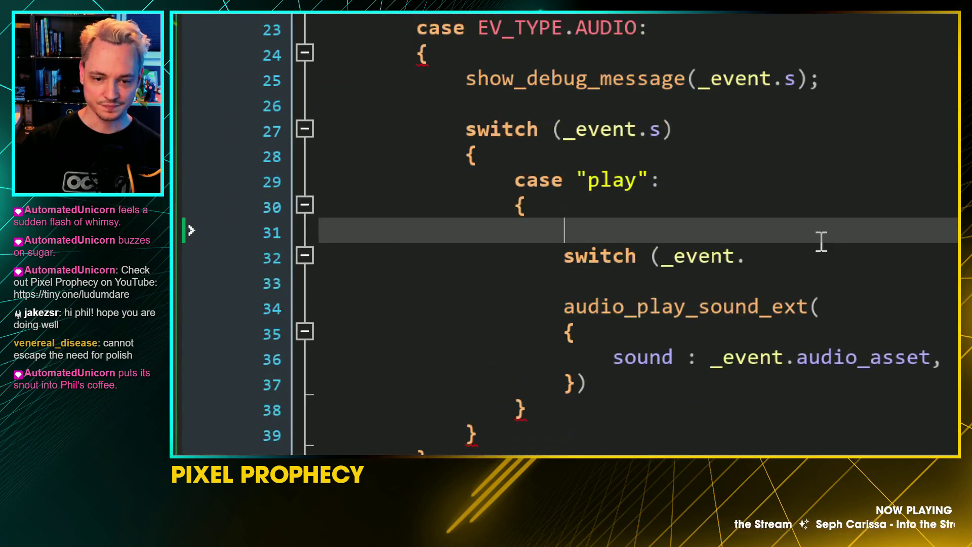
{"action": "left_click", "coordinate": [692, 272]}
{"action": "type", "text": "audio_type"}
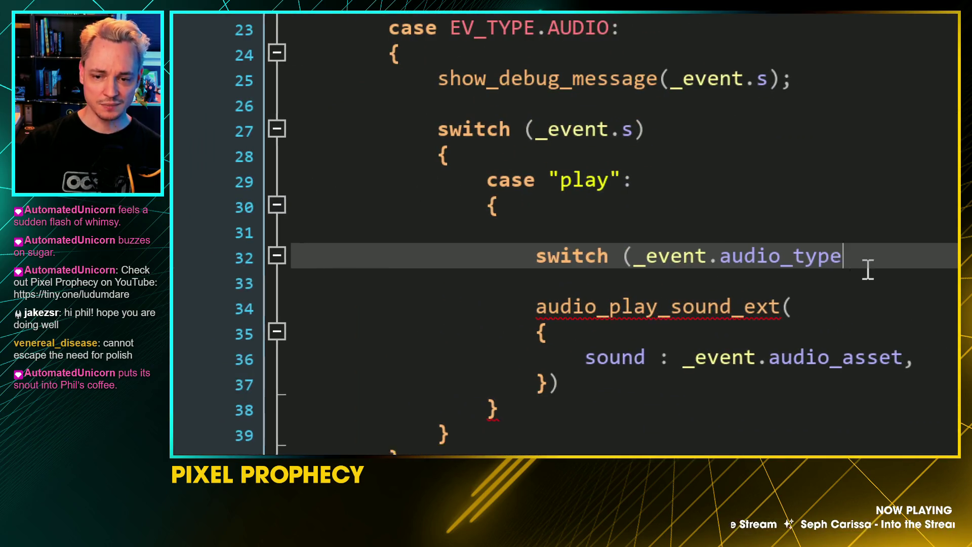
{"action": "type", "text": ")"}
{"action": "key", "text": "Return"}
{"action": "type", "text": "{"}
{"action": "key", "text": "Return"}
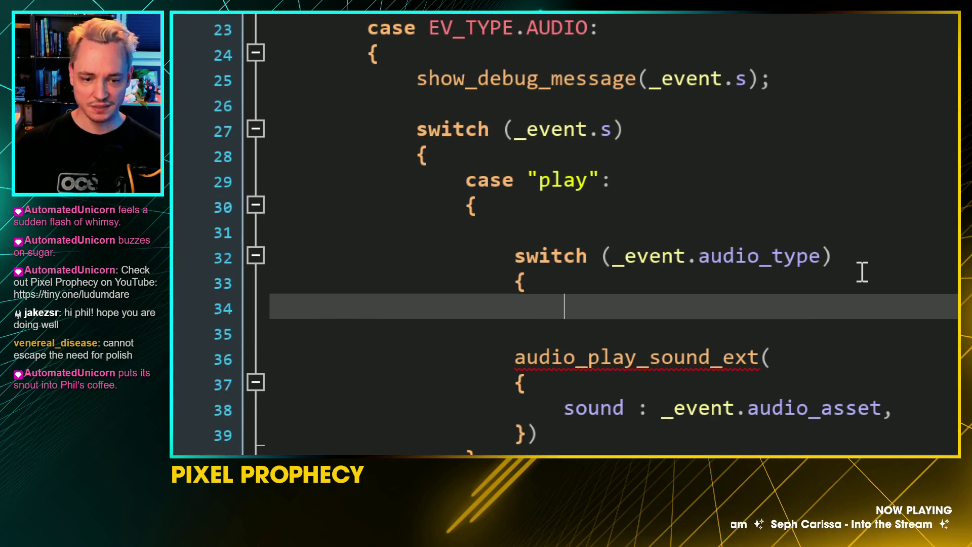
{"action": "type", "text": "}"}
Add current_volume = volume_master; above the switch
{"action": "key", "text": "Up"}
{"action": "key", "text": "Up"}
{"action": "key", "text": "Up"}
{"action": "key", "text": "Return"}
{"action": "type", "text": "current_volu"}
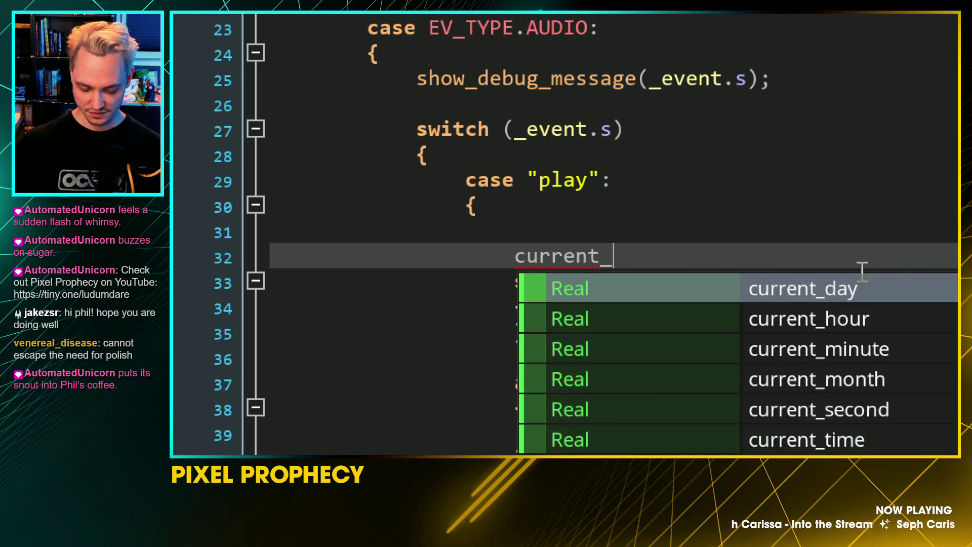
{"action": "type", "text": "me = "}
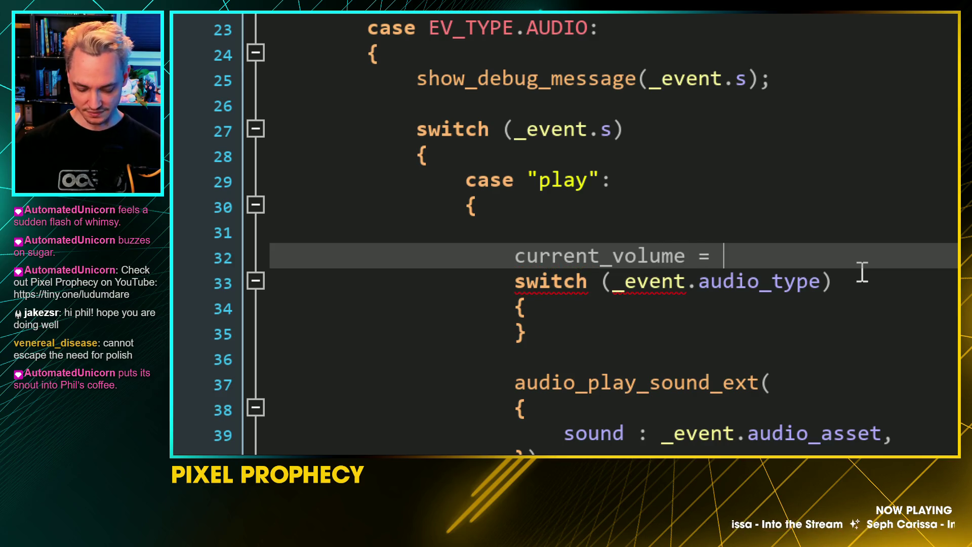
{"action": "type", "text": "vo"}
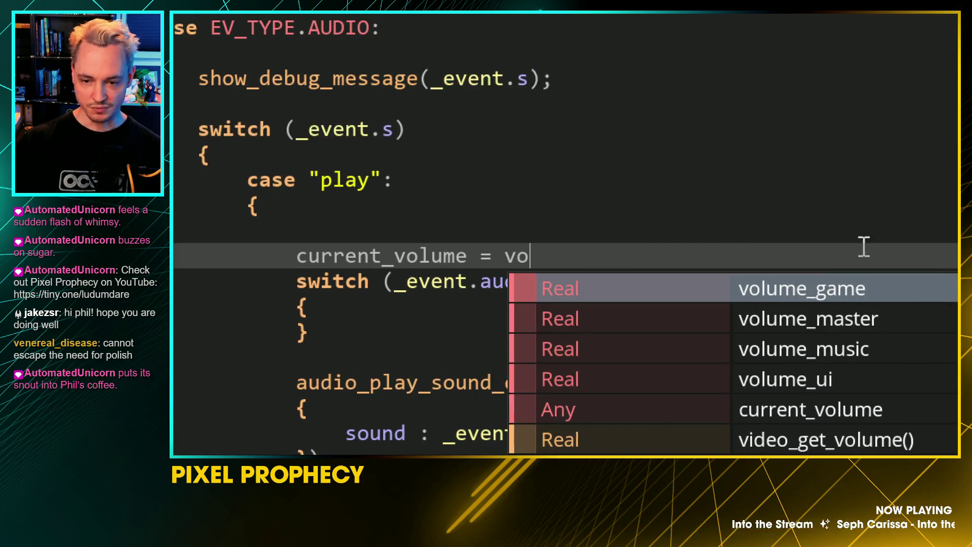
{"action": "key", "text": "Down"}
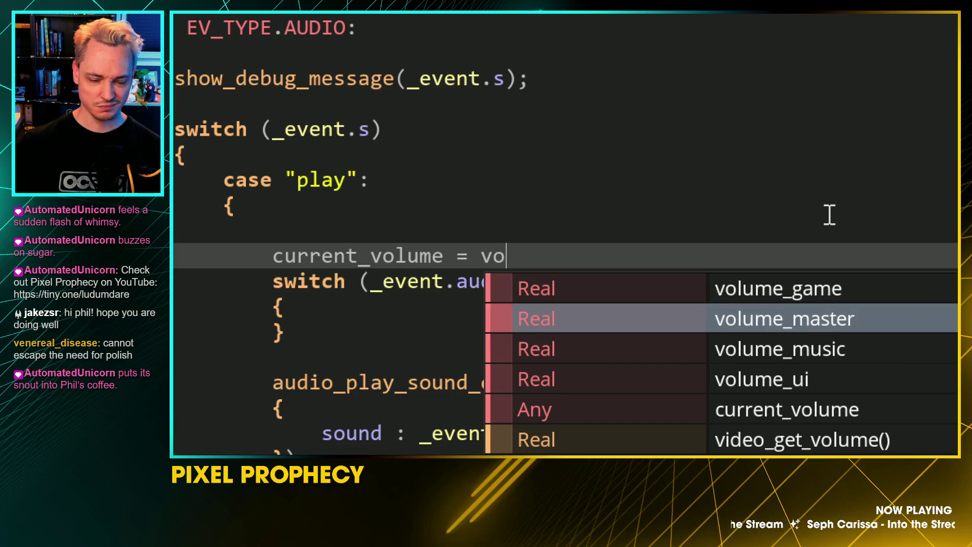
{"action": "key", "text": "Return"}
{"action": "type", "text": ";"}
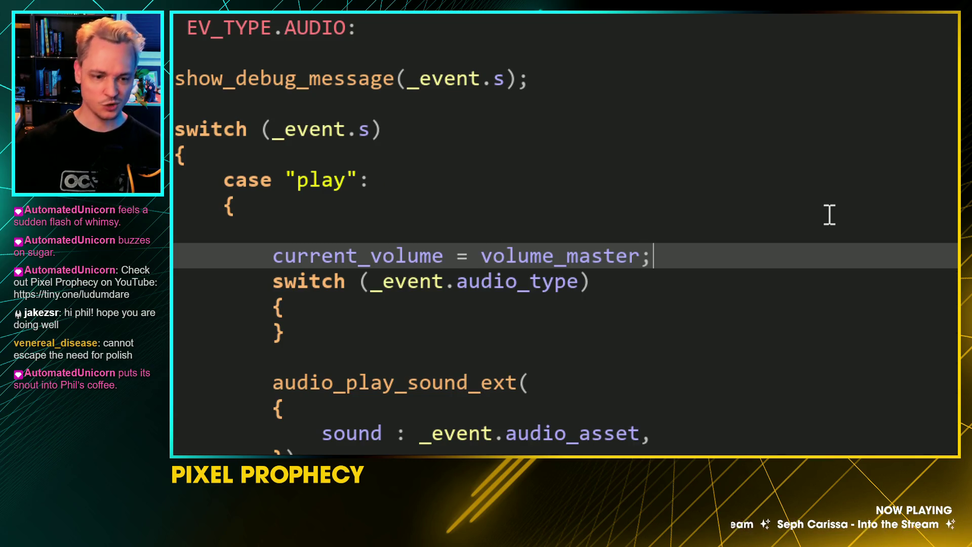
Start a case AUDIO_TYPE.UI: current_volume = line inside the switch
{"action": "key", "text": "Down"}
{"action": "key", "text": "Down"}
{"action": "key", "text": "Return"}
{"action": "type", "text": "case AUDIO_TYPE."}
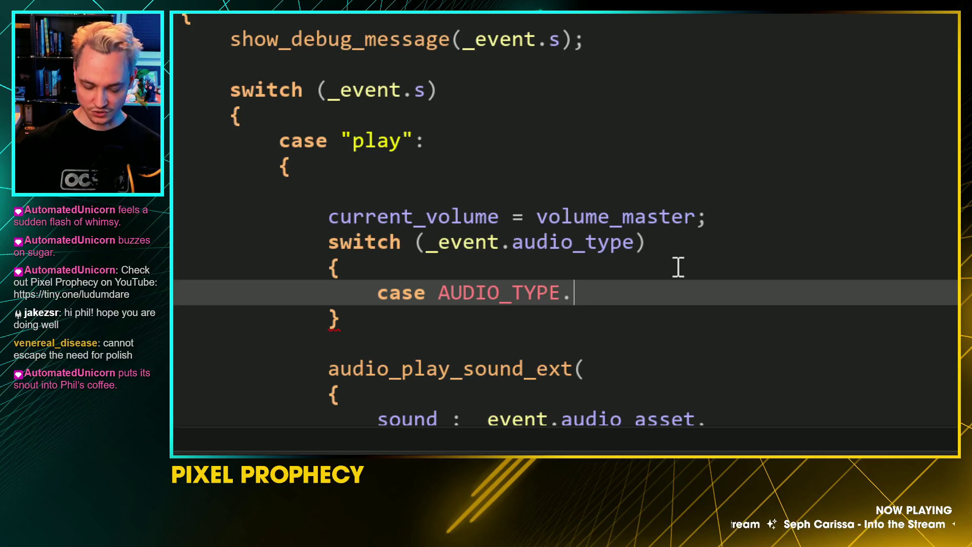
{"action": "key", "text": "Down"}
{"action": "key", "text": "Down"}
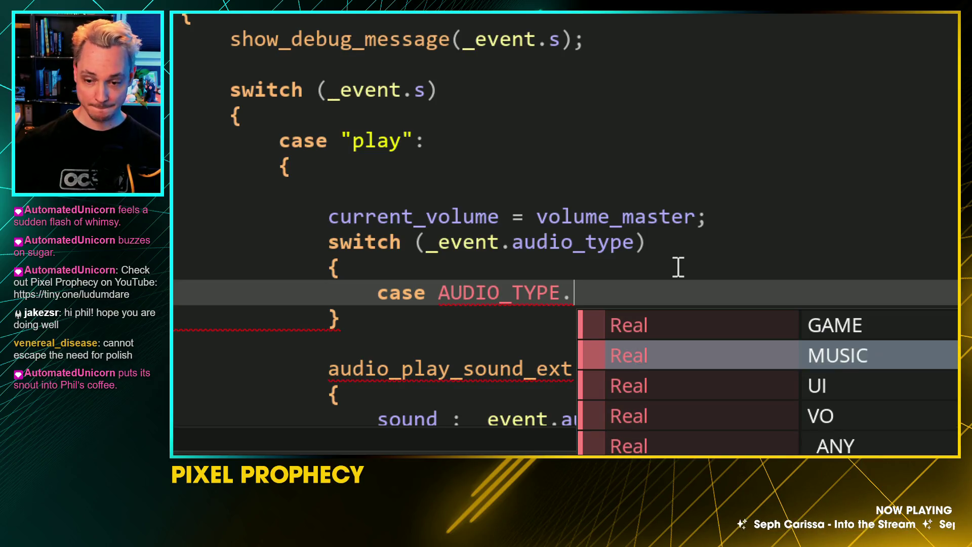
{"action": "key", "text": "Return"}
{"action": "type", "text": ": cunne"}
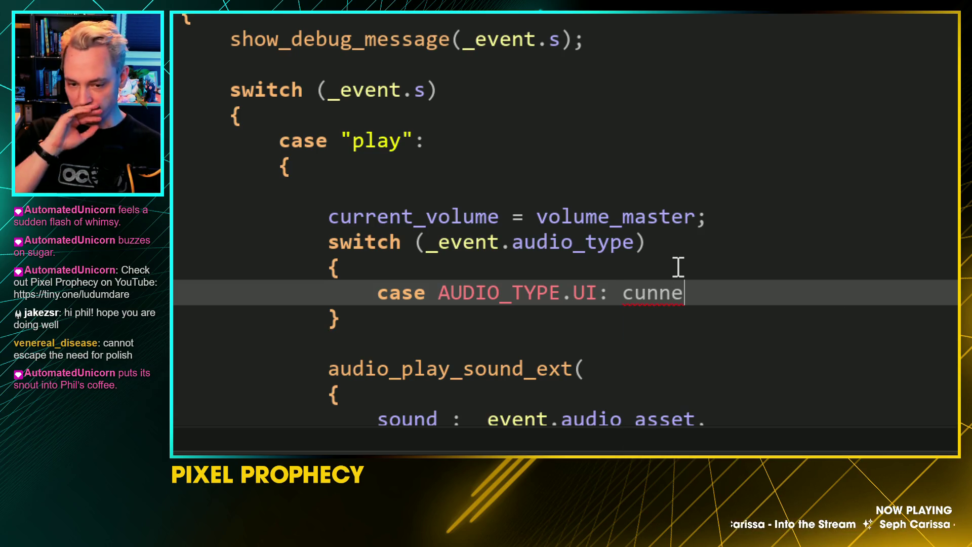
{"action": "key", "text": "BackSpace"}
{"action": "key", "text": "BackSpace"}
{"action": "key", "text": "BackSpace"}
{"action": "type", "text": "rrent_vc"}
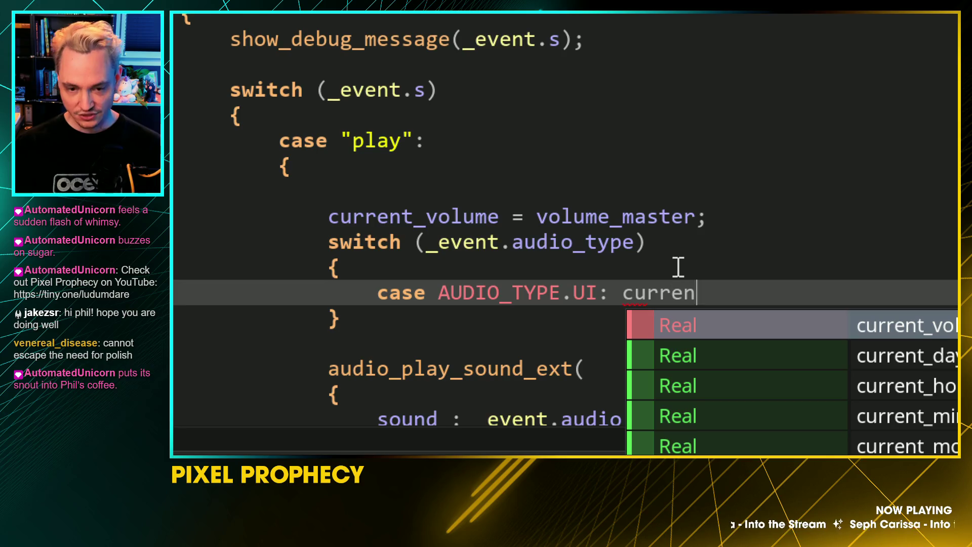
{"action": "key", "text": "BackSpace"}
{"action": "type", "text": "o"}
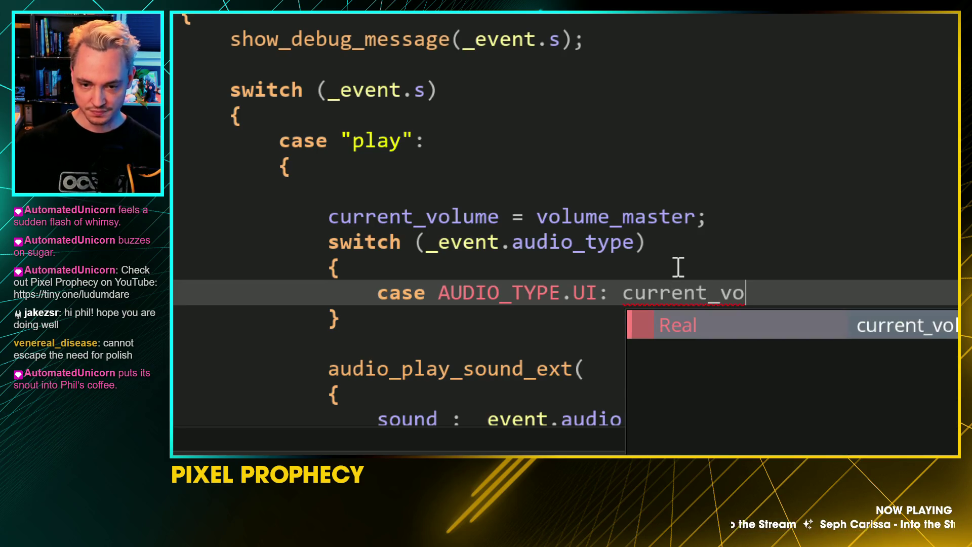
{"action": "key", "text": "Return"}
{"action": "type", "text": "="}
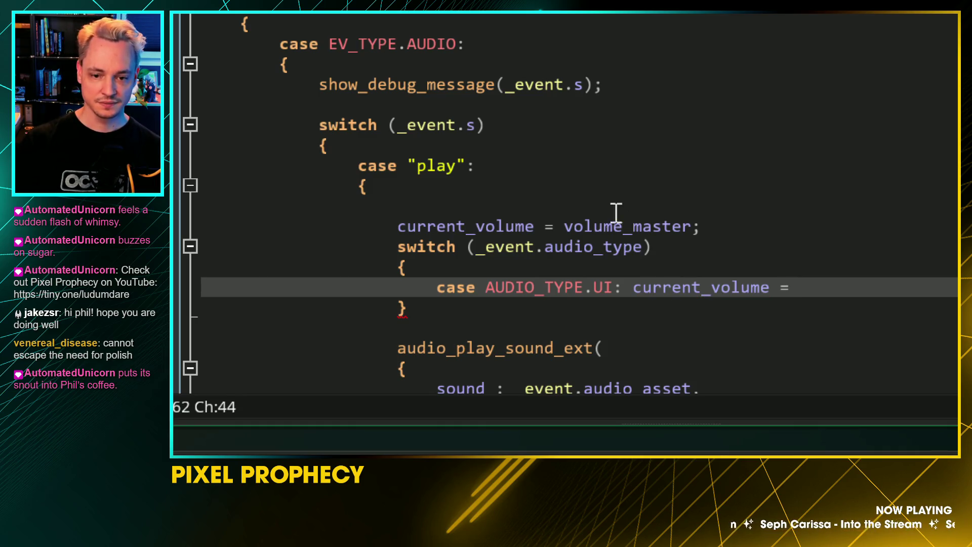
Finish the UI case as volume_master * volume_ui; followed by break;
{"action": "double_click", "coordinate": [599, 226]}
{"action": "key", "text": "ctrl+c"}
{"action": "left_click", "coordinate": [823, 286]}
{"action": "key", "text": "ctrl+v"}
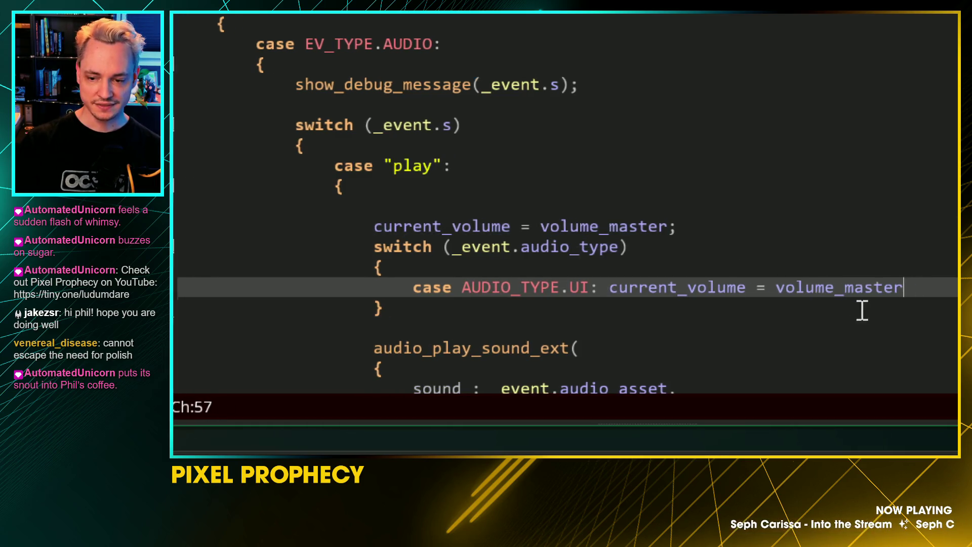
{"action": "type", "text": "* "}
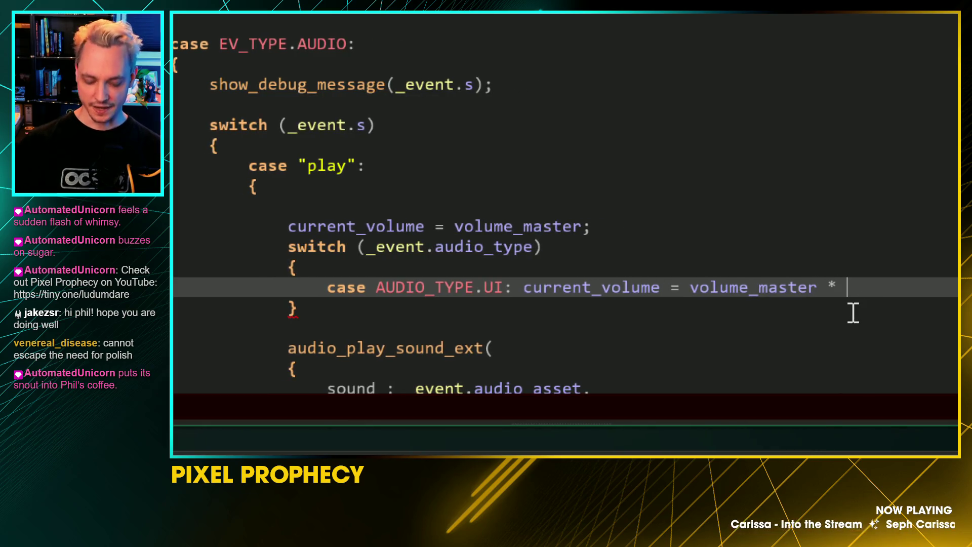
{"action": "type", "text": "volume_"}
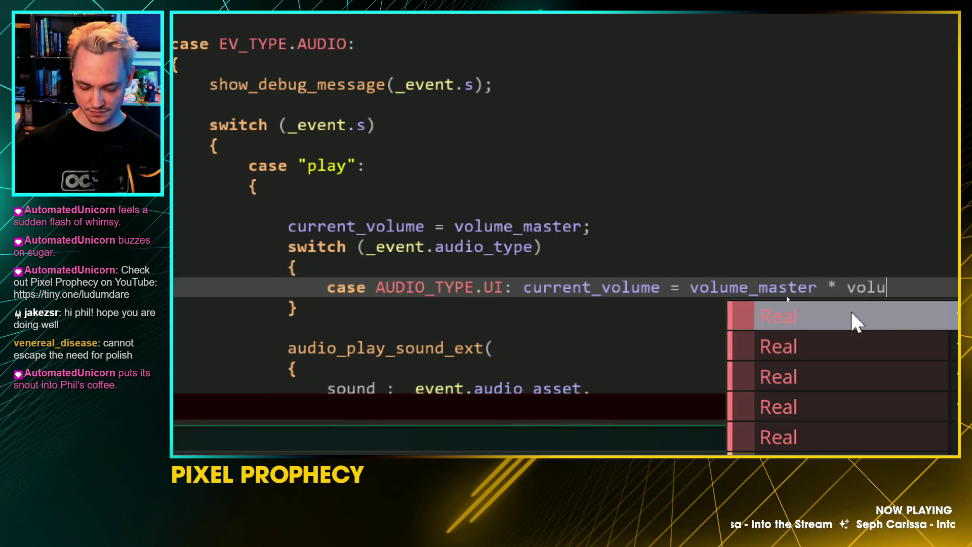
{"action": "type", "text": "ui;"}
{"action": "key", "text": "BackSpace"}
{"action": "type", "text": ";"}
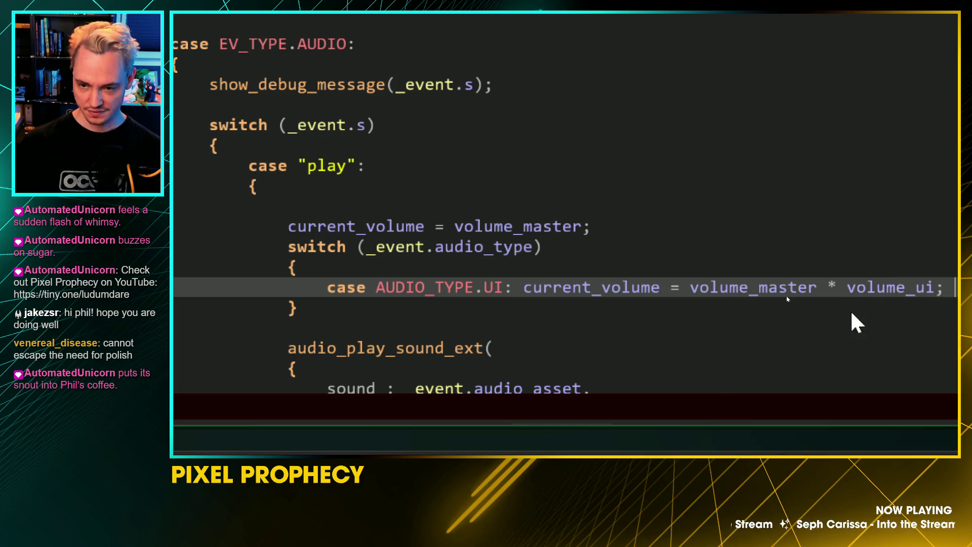
{"action": "scroll", "coordinate": [787, 283], "scroll_direction": "down", "scroll_amount": 1}
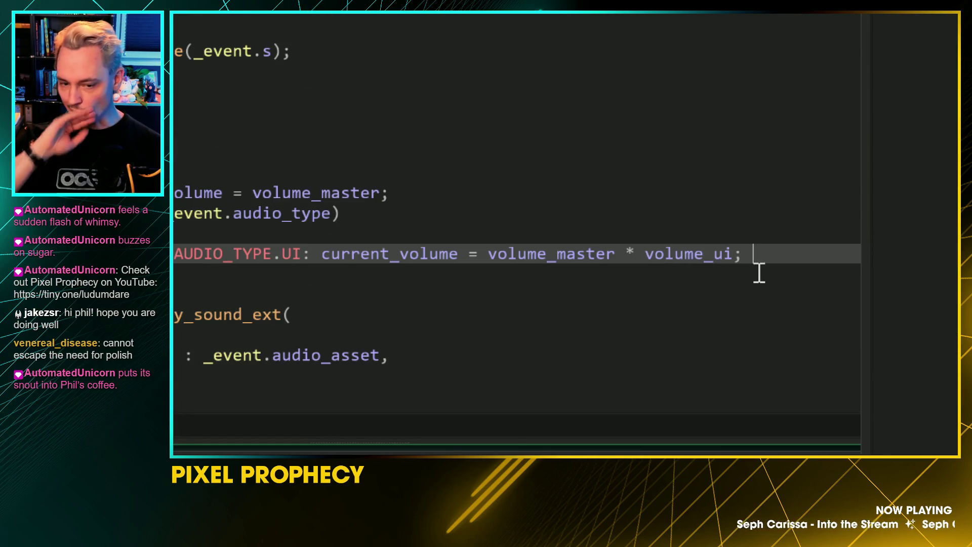
{"action": "type", "text": "break;"}
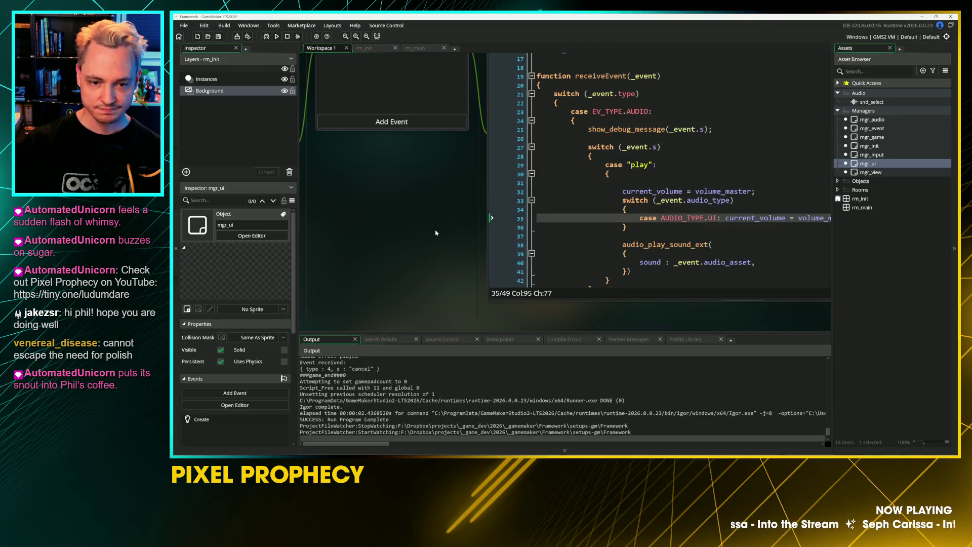
Duplicate the UI case into an AUDIO_TYPE.GAME case using volume_master * volume_game
{"action": "left_click", "coordinate": [423, 259]}
{"action": "scroll", "coordinate": [423, 259], "scroll_direction": "up", "scroll_amount": 2}
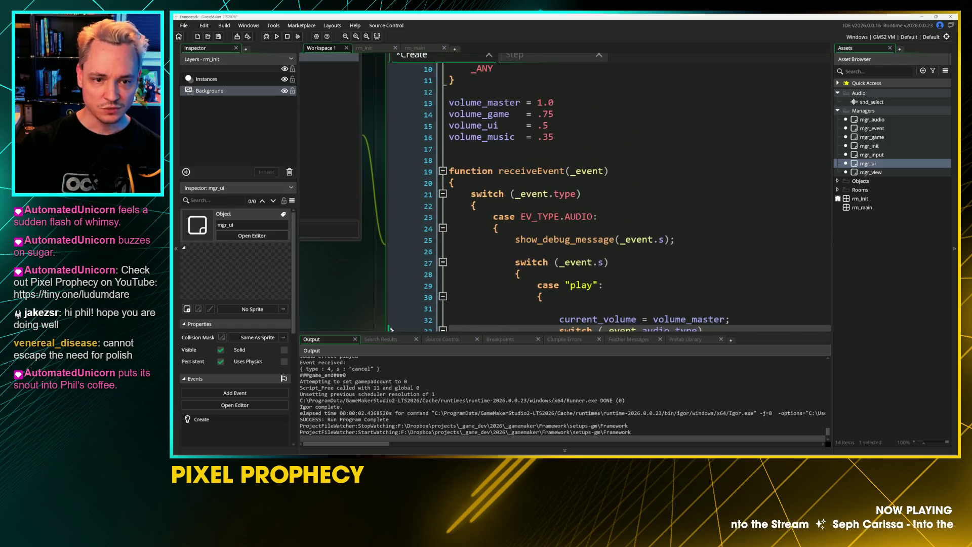
{"action": "left_click", "coordinate": [490, 115]}
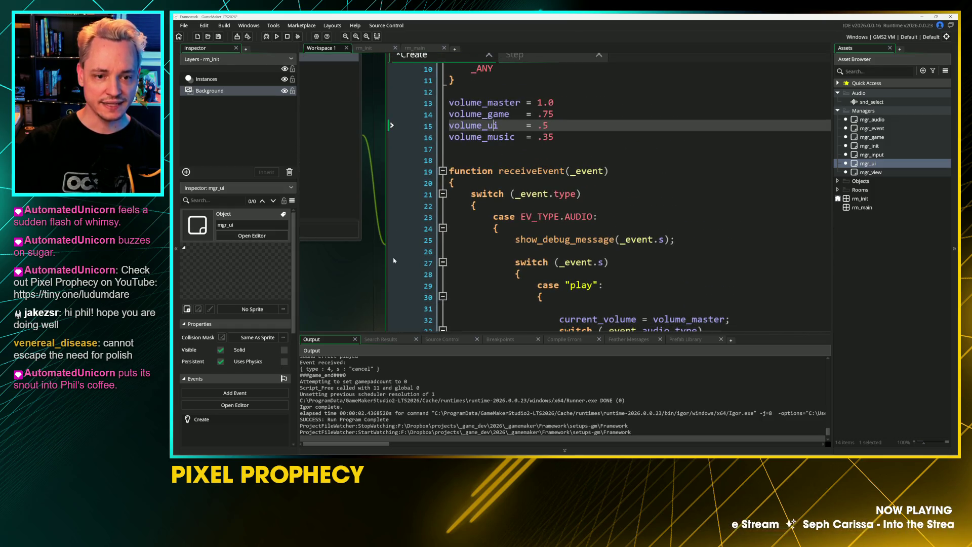
{"action": "scroll", "coordinate": [489, 115], "scroll_direction": "down", "scroll_amount": 3}
{"action": "left_click", "coordinate": [329, 233]}
{"action": "key", "text": "ctrl+d"}
{"action": "double_click", "coordinate": [520, 247]}
{"action": "type", "text": "GAME"}
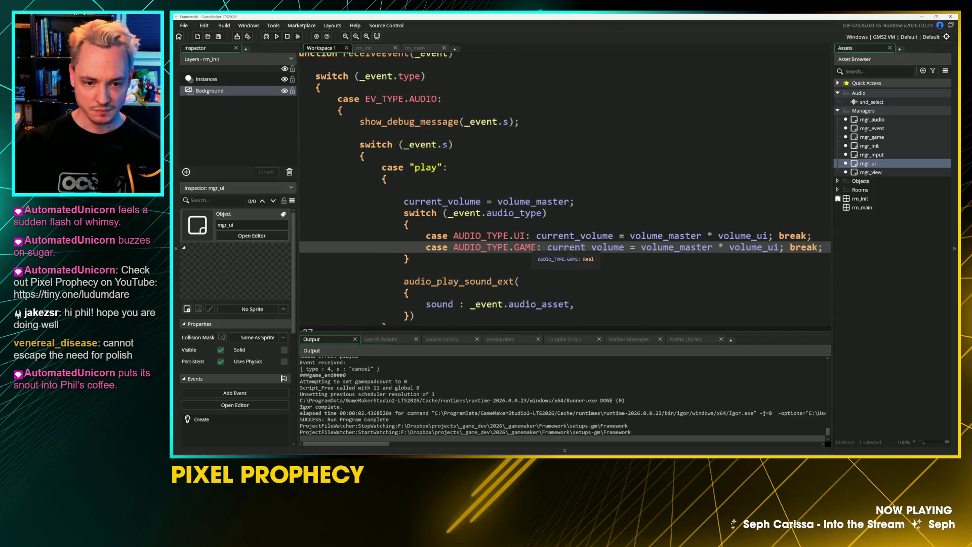
{"action": "left_click", "coordinate": [530, 236]}
{"action": "left_click", "coordinate": [676, 247]}
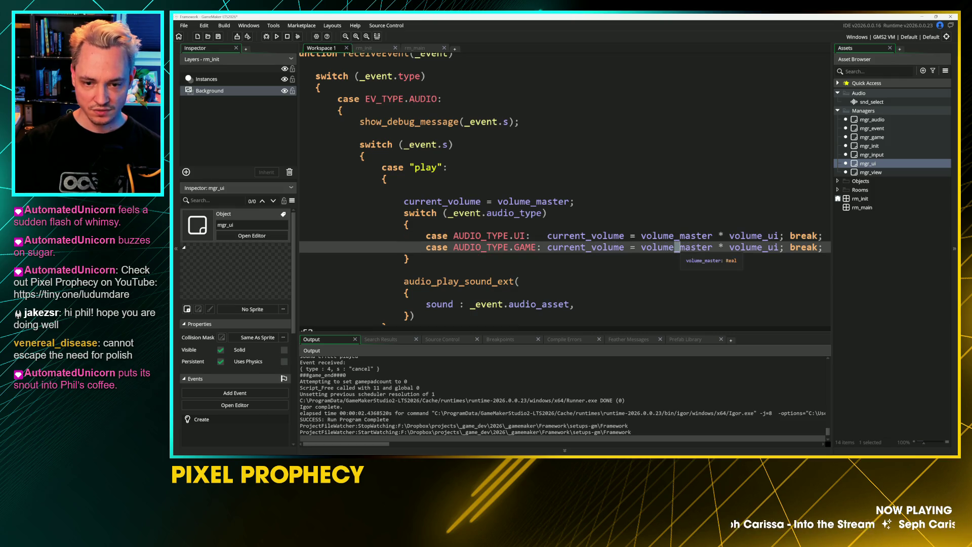
{"action": "left_click_drag", "start_coordinate": [763, 247], "coordinate": [780, 250]}
{"action": "left_click", "coordinate": [774, 247]}
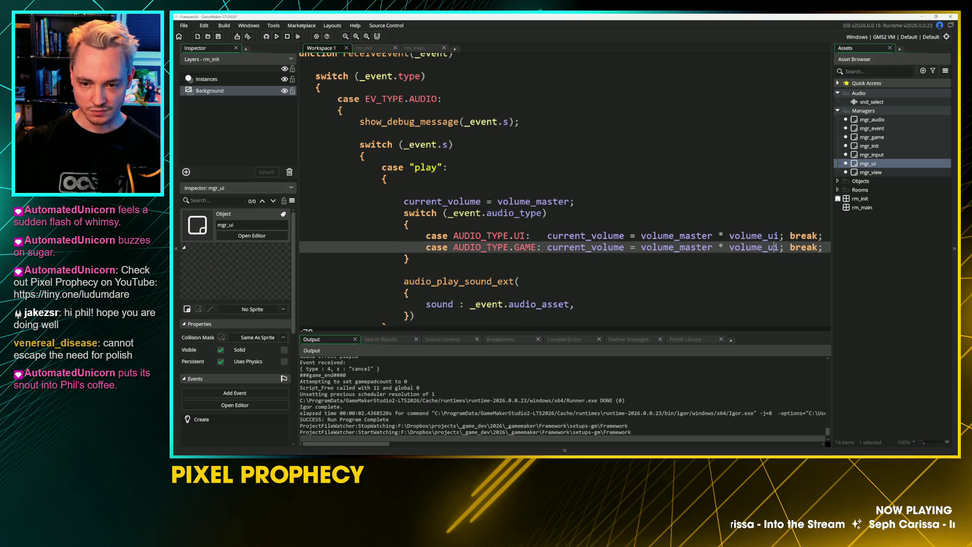
{"action": "type", "text": "game"}
Duplicate the GAME case into a music case that uses volume_music
{"action": "key", "text": "ctrl+d"}
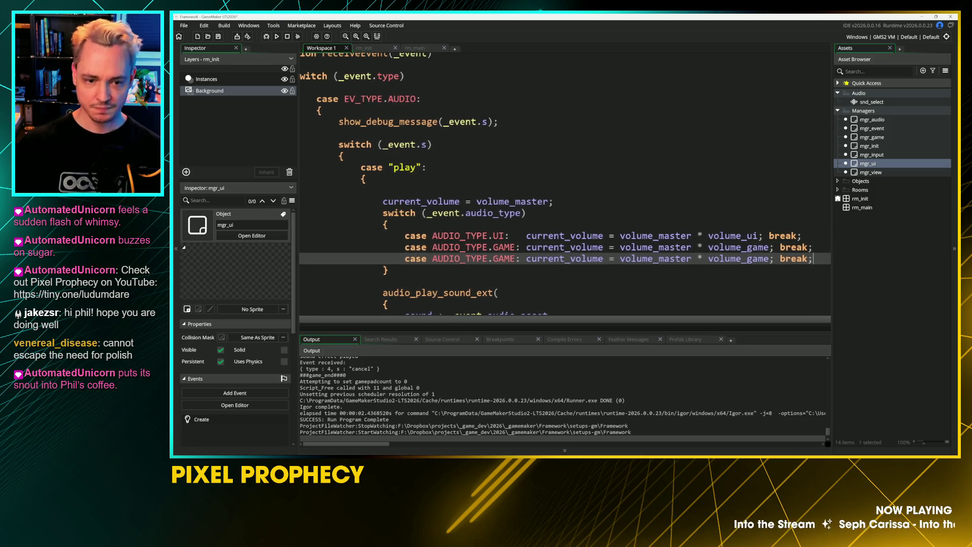
{"action": "left_click_drag", "start_coordinate": [492, 258], "coordinate": [515, 258]}
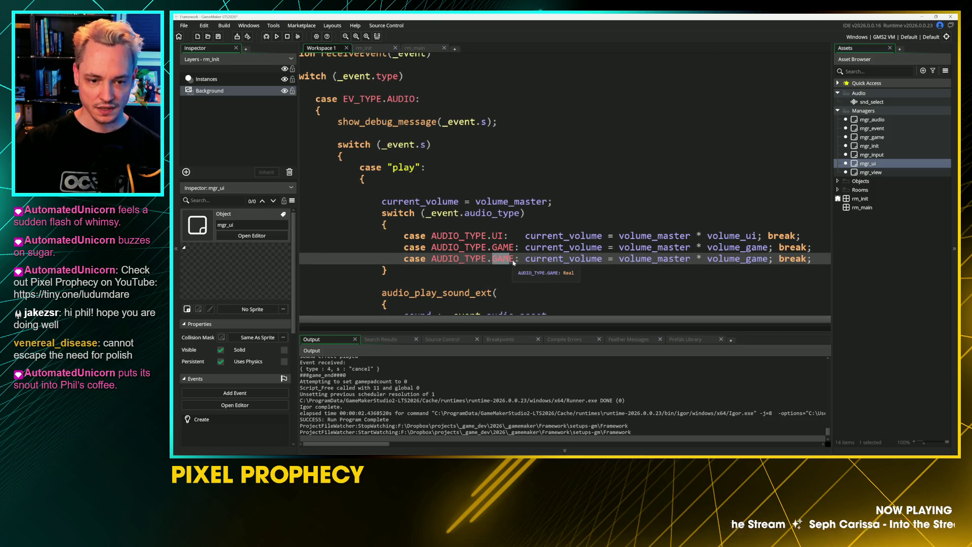
{"action": "type", "text": "MUISC"}
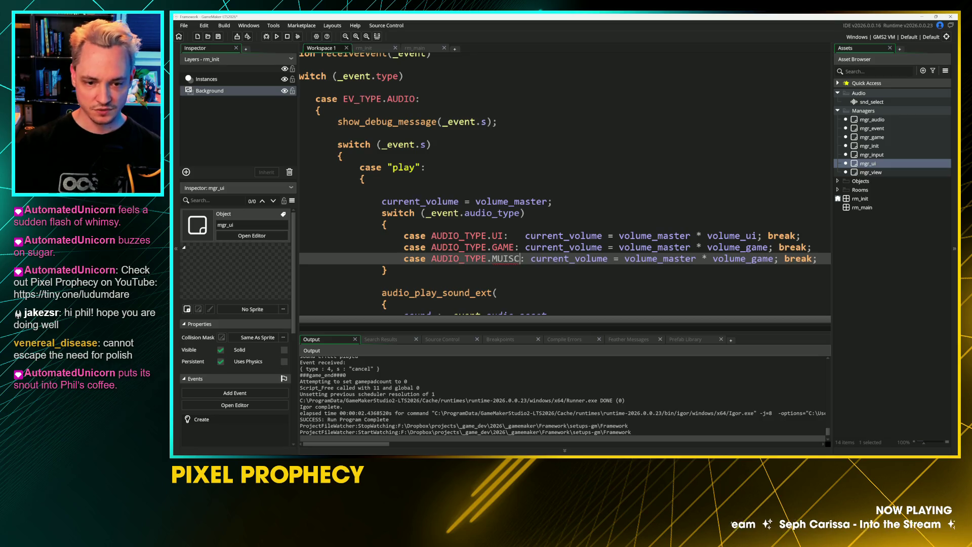
{"action": "key", "text": "Up"}
{"action": "key", "text": "Up"}
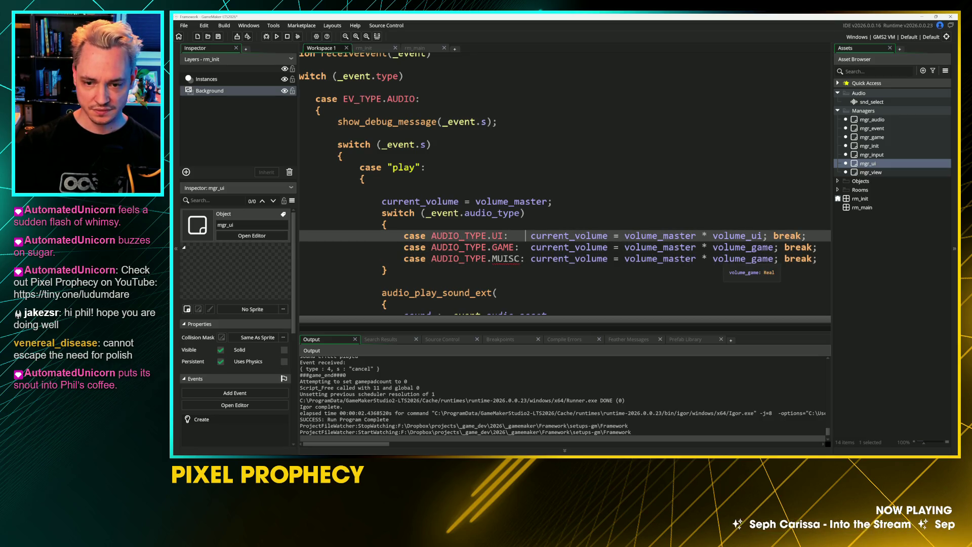
{"action": "double_click", "coordinate": [773, 259]}
{"action": "type", "text": "music"}
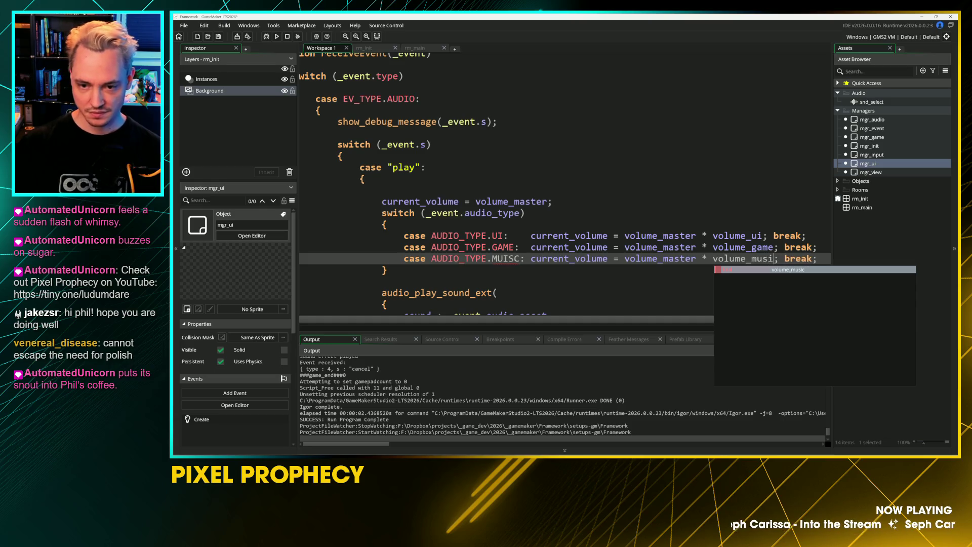
Align the break statements across the case lines and correct MUISC to MUSIC
{"action": "left_click", "coordinate": [773, 235]}
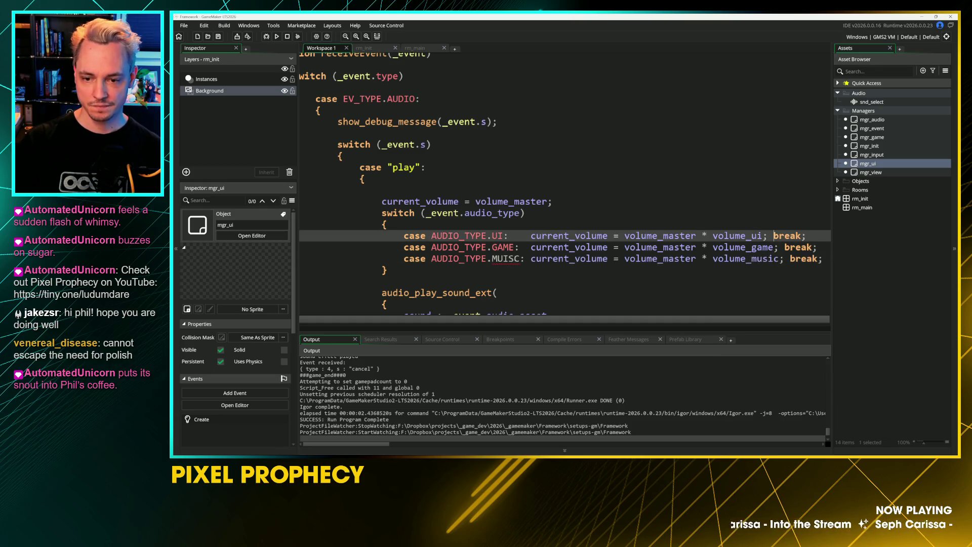
{"action": "left_click", "coordinate": [784, 247]}
{"action": "scroll", "coordinate": [565, 183], "scroll_direction": "down", "scroll_amount": 1}
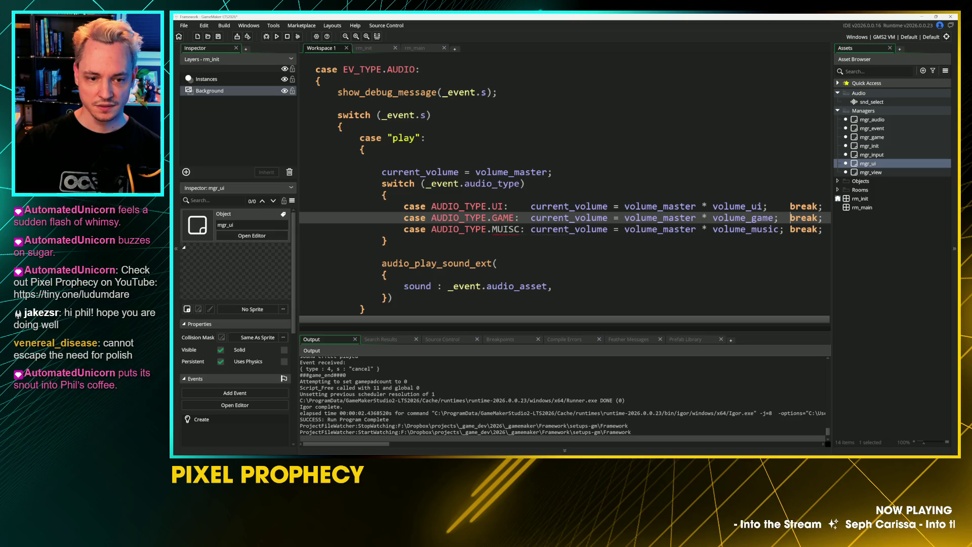
{"action": "left_click_drag", "start_coordinate": [503, 229], "coordinate": [515, 228]}
{"action": "type", "text": "SI"}
{"action": "left_click", "coordinate": [455, 252]}
Look over the finished switch code and open the rm_main room
{"action": "scroll", "coordinate": [565, 183], "scroll_direction": "down", "scroll_amount": 1}
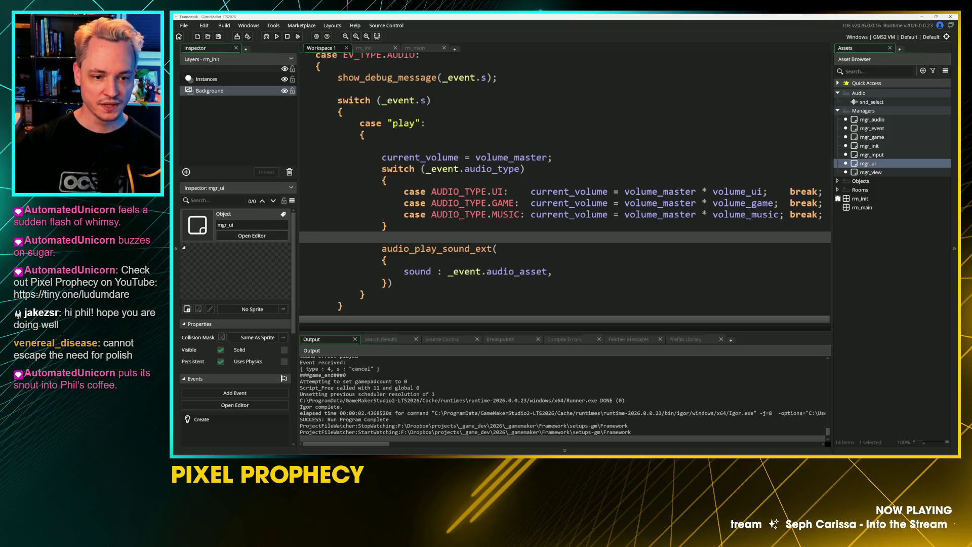
{"action": "left_click", "coordinate": [512, 236]}
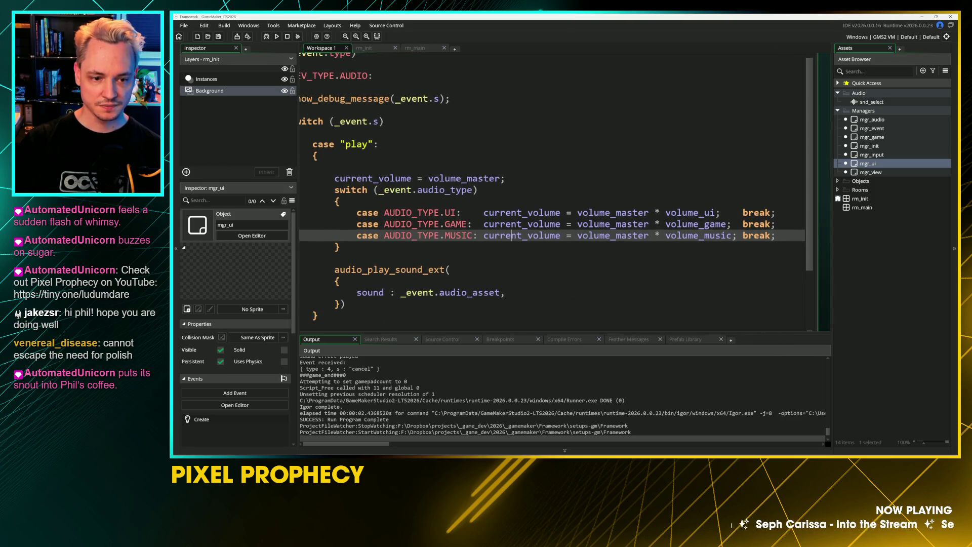
{"action": "left_click", "coordinate": [505, 178]}
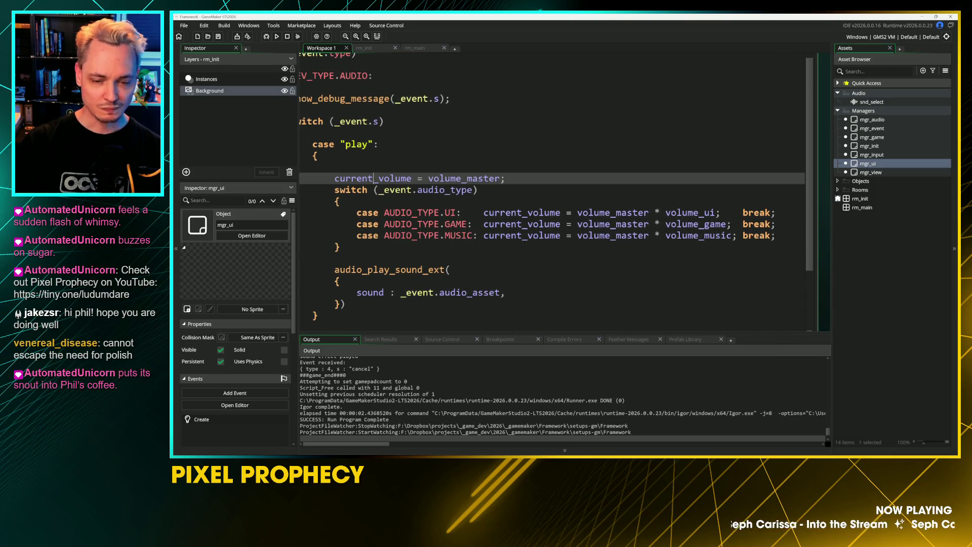
{"action": "left_click", "coordinate": [339, 246]}
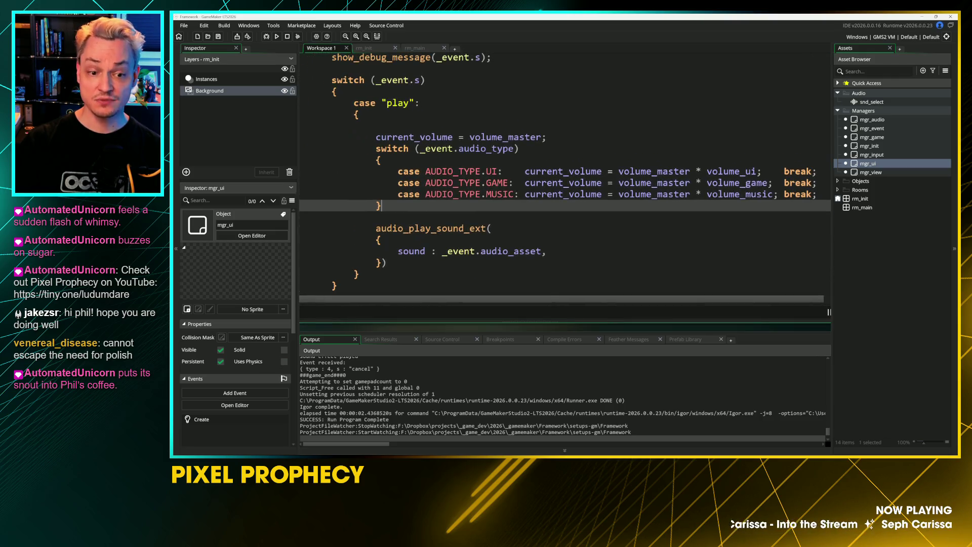
{"action": "left_click", "coordinate": [547, 251]}
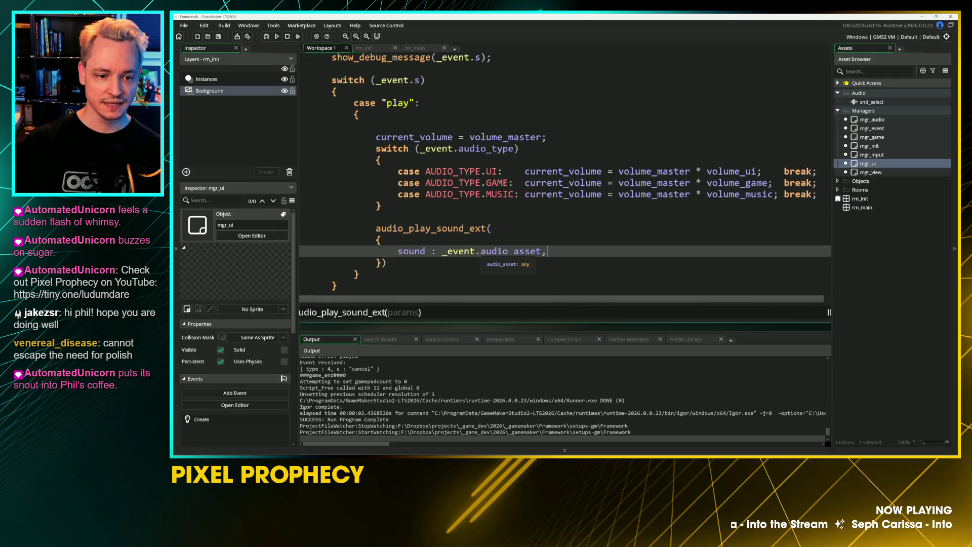
{"action": "key", "text": "Up"}
{"action": "left_click", "coordinate": [423, 48]}
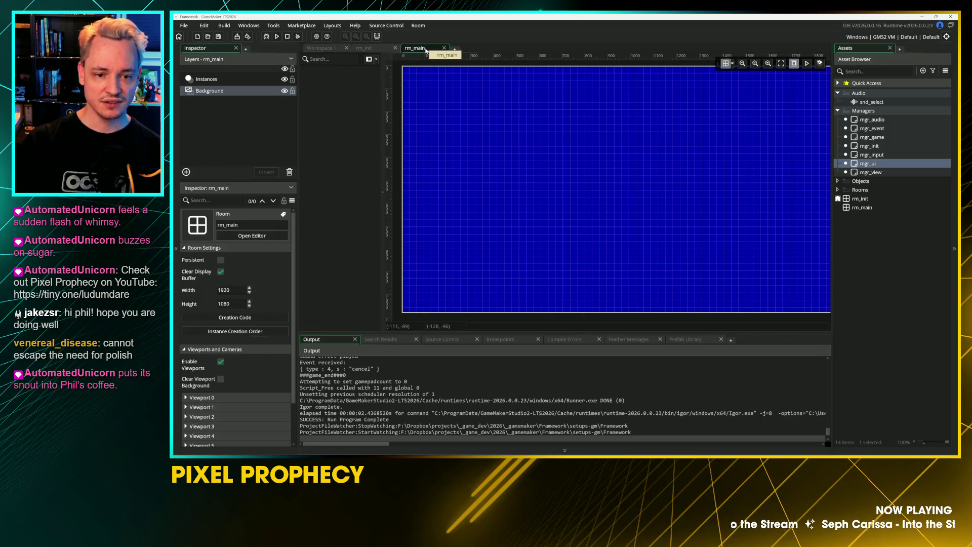
Close the invalid URL browser page and return to the audio manager code
{"action": "left_click", "coordinate": [329, 49]}
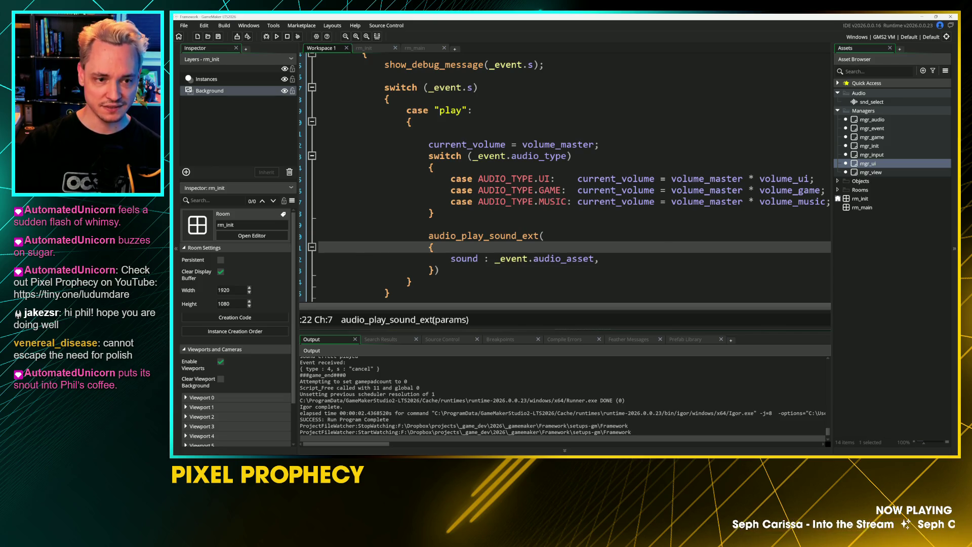
{"action": "key", "text": "alt+Tab"}
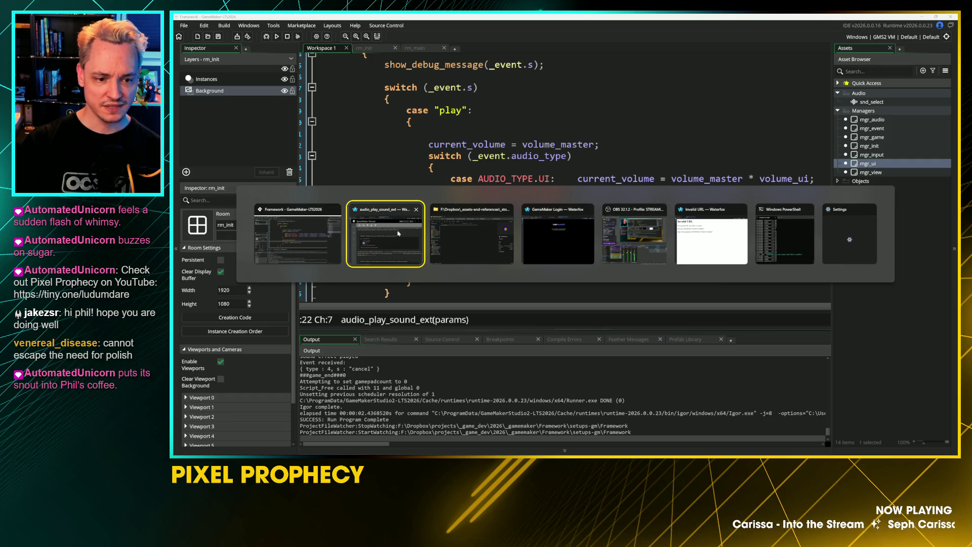
{"action": "left_click", "coordinate": [562, 243]}
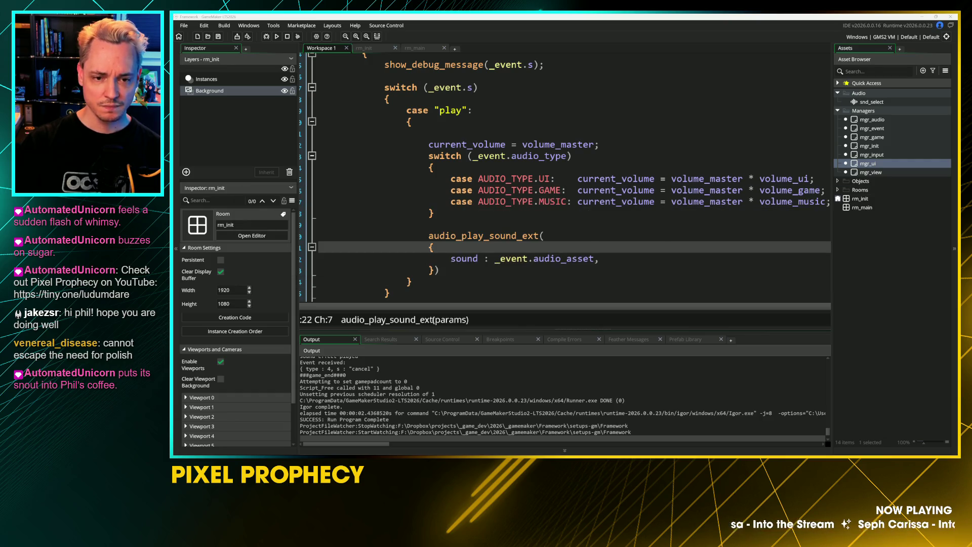
{"action": "key", "text": "alt+Tab"}
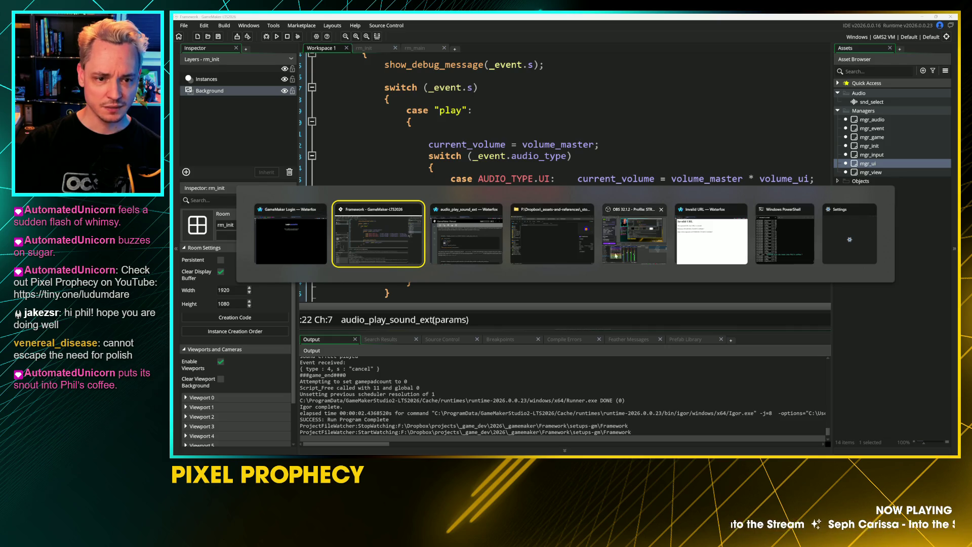
{"action": "left_click", "coordinate": [711, 235]}
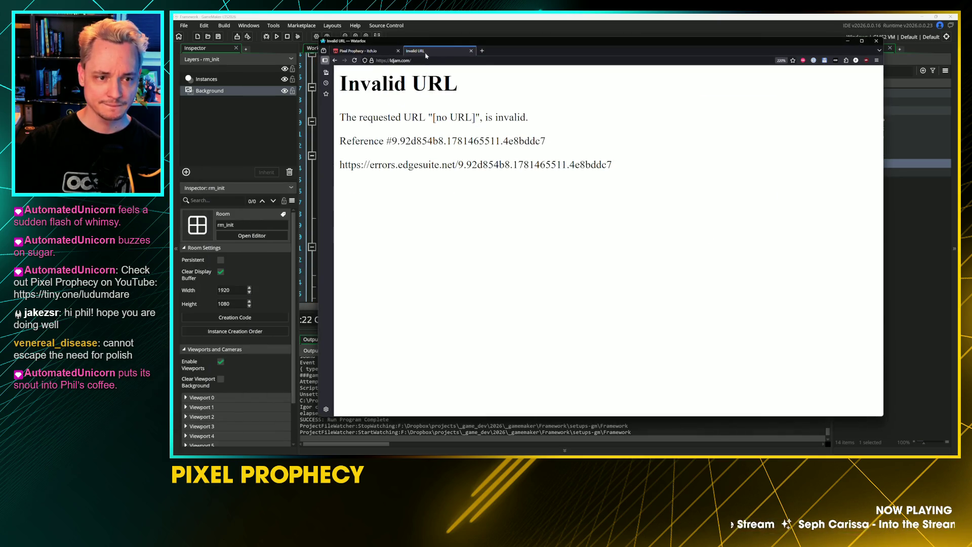
{"action": "key", "text": "ctrl+w"}
{"action": "key", "text": "alt+Tab"}
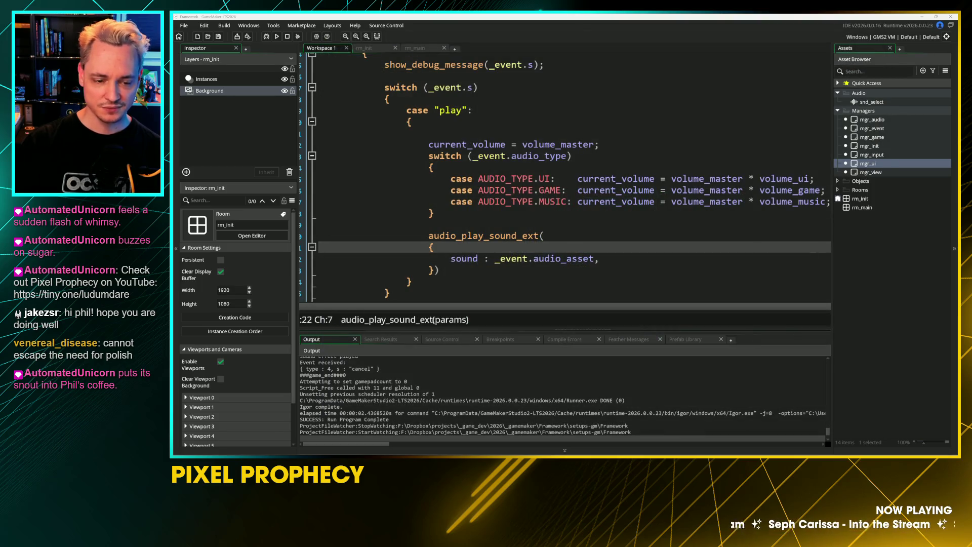
Look up the audio_play_sound_ext manual page from the code with F1
{"action": "left_click", "coordinate": [600, 258]}
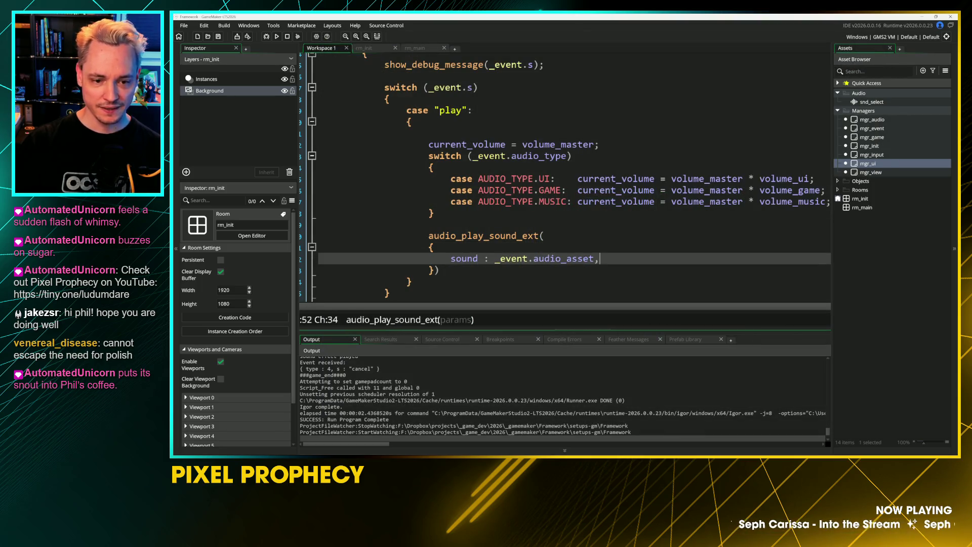
{"action": "scroll", "coordinate": [557, 243], "scroll_direction": "down", "scroll_amount": 1}
{"action": "left_click", "coordinate": [510, 220]}
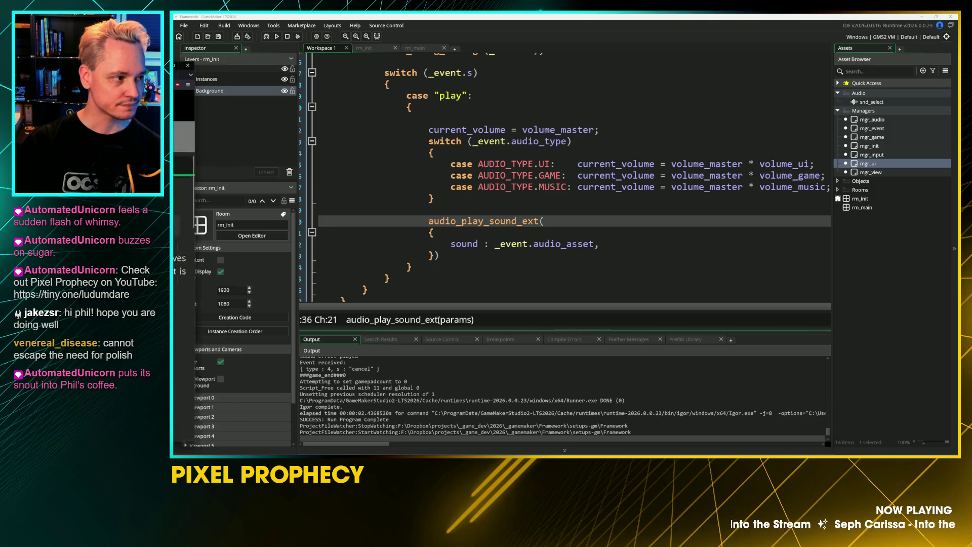
{"action": "key", "text": "F1"}
{"action": "scroll", "coordinate": [396, 316], "scroll_direction": "down", "scroll_amount": 2}
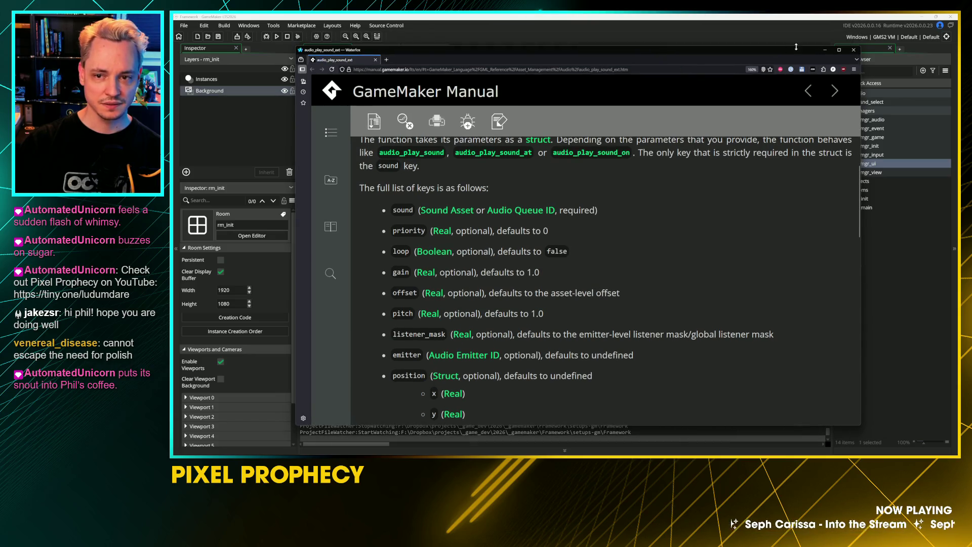
{"action": "key", "text": "alt+Tab"}
Add a 'gain : current_volume,' line after the sound key in audio_play_sound_ext
{"action": "left_click", "coordinate": [599, 244]}
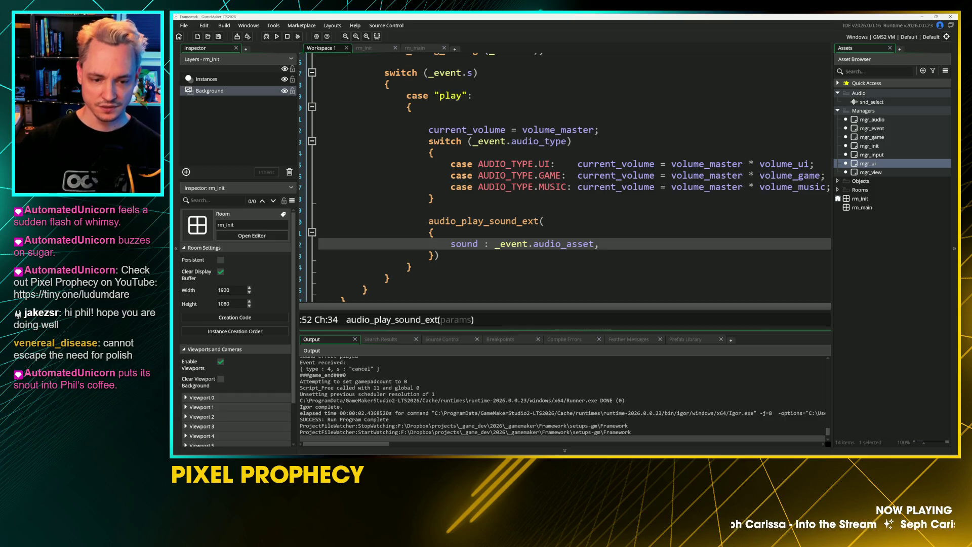
{"action": "key", "text": "Return"}
{"action": "type", "text": "gam"}
{"action": "key", "text": "BackSpace"}
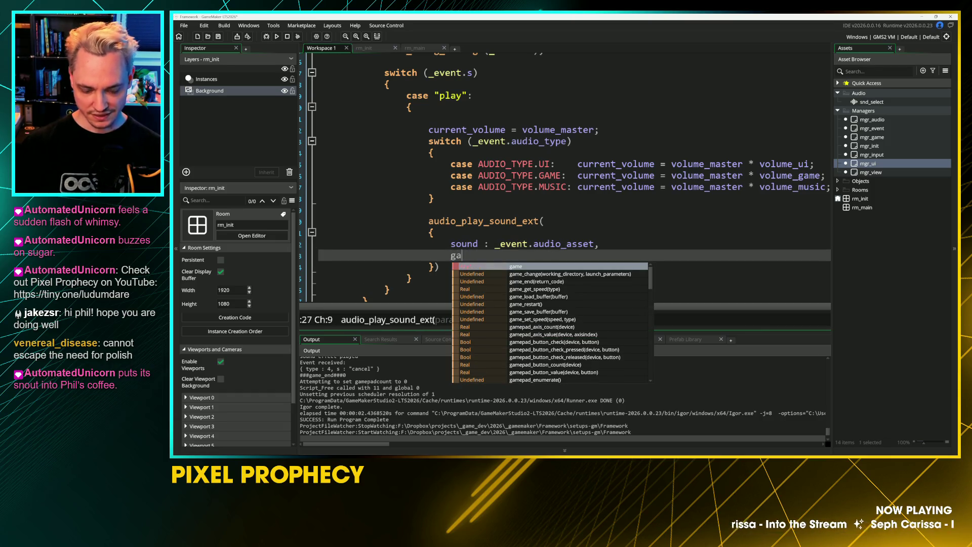
{"action": "type", "text": "in  : "}
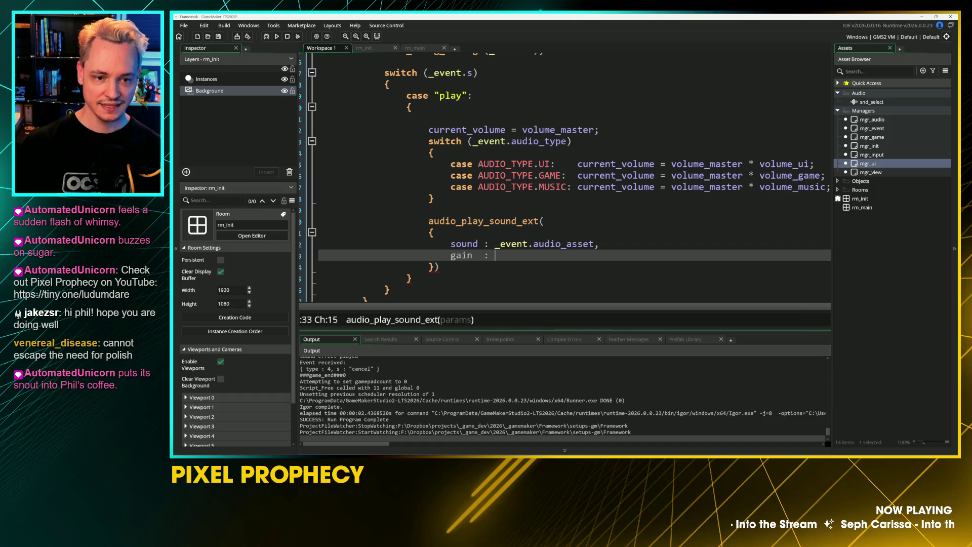
{"action": "type", "text": "curre"}
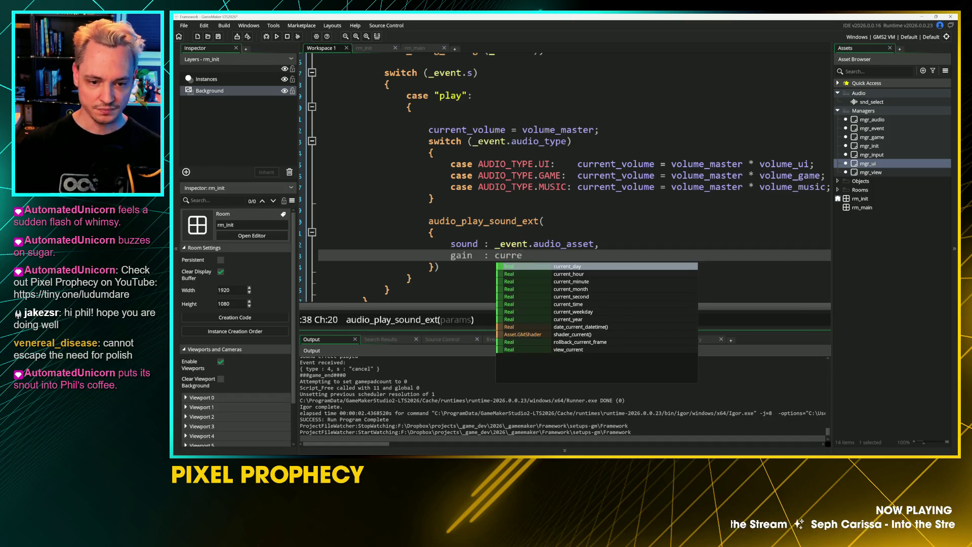
{"action": "type", "text": "nt_volume;"}
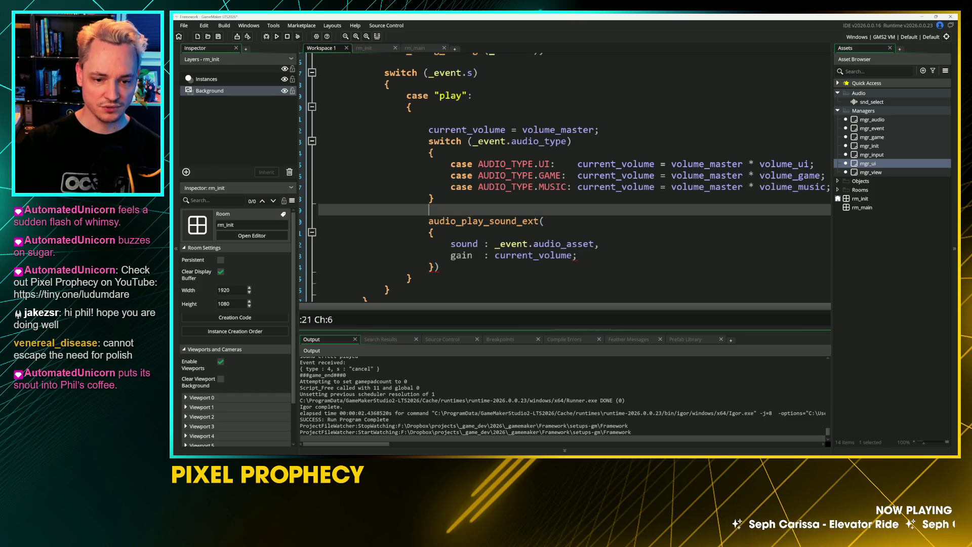
{"action": "key", "text": "BackSpace"}
{"action": "type", "text": ","}
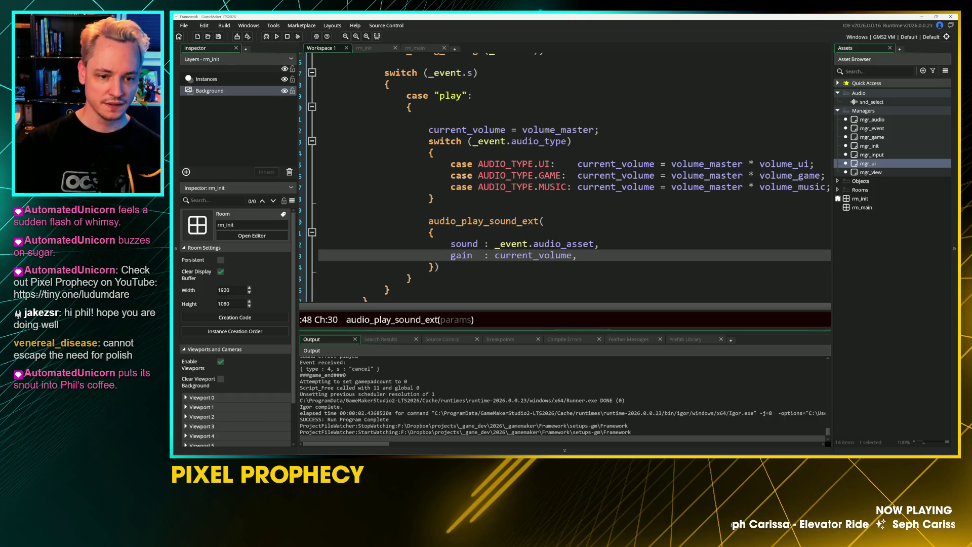
{"action": "left_click", "coordinate": [467, 243]}
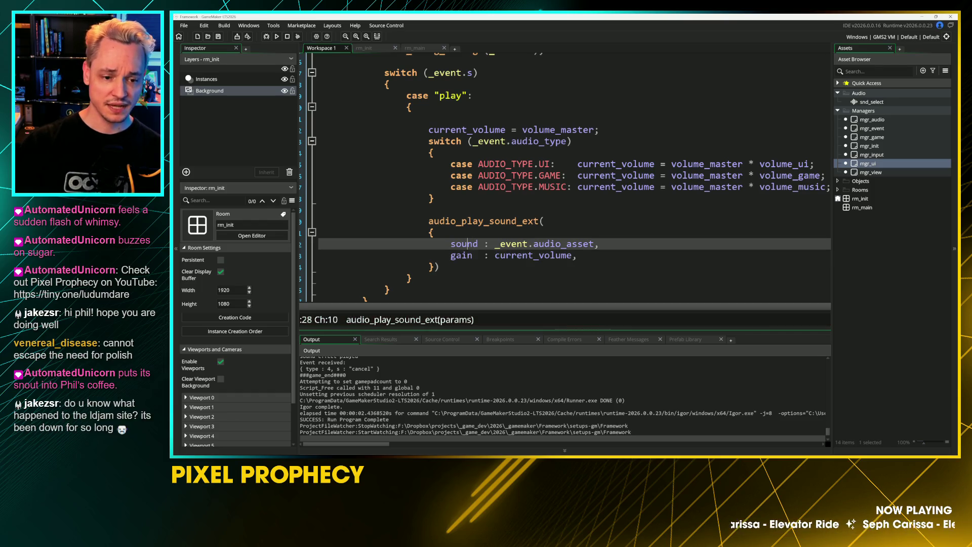
{"action": "left_click", "coordinate": [459, 255]}
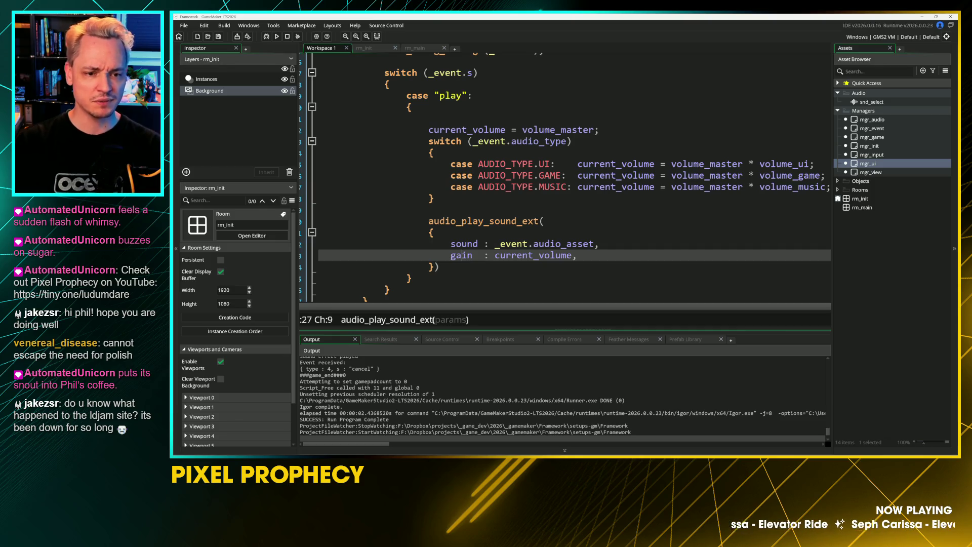
Delete the empty line under case "play" and try building the game
{"action": "left_click", "coordinate": [430, 117]}
{"action": "key", "text": "BackSpace"}
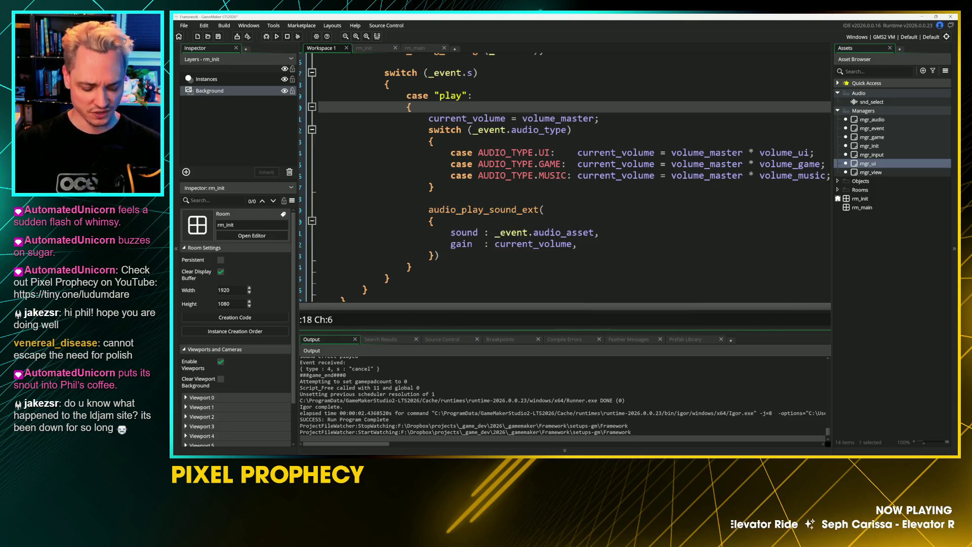
{"action": "left_click", "coordinate": [434, 187]}
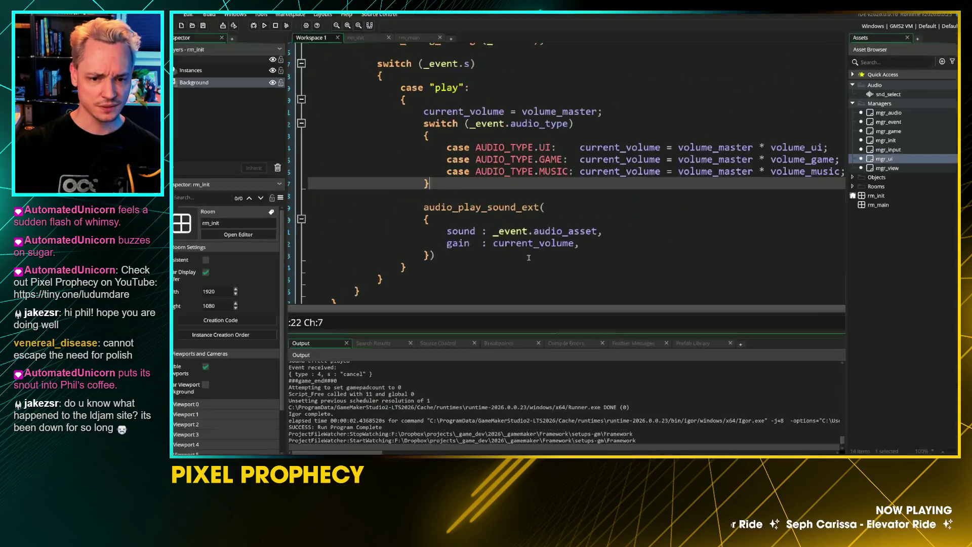
{"action": "left_click", "coordinate": [528, 256]}
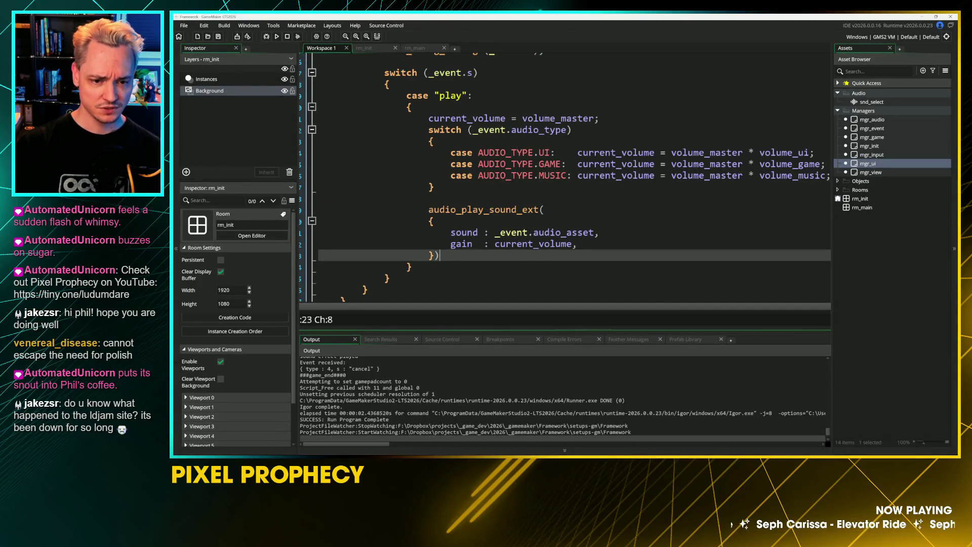
{"action": "left_click", "coordinate": [483, 232]}
{"action": "key", "text": "F5"}
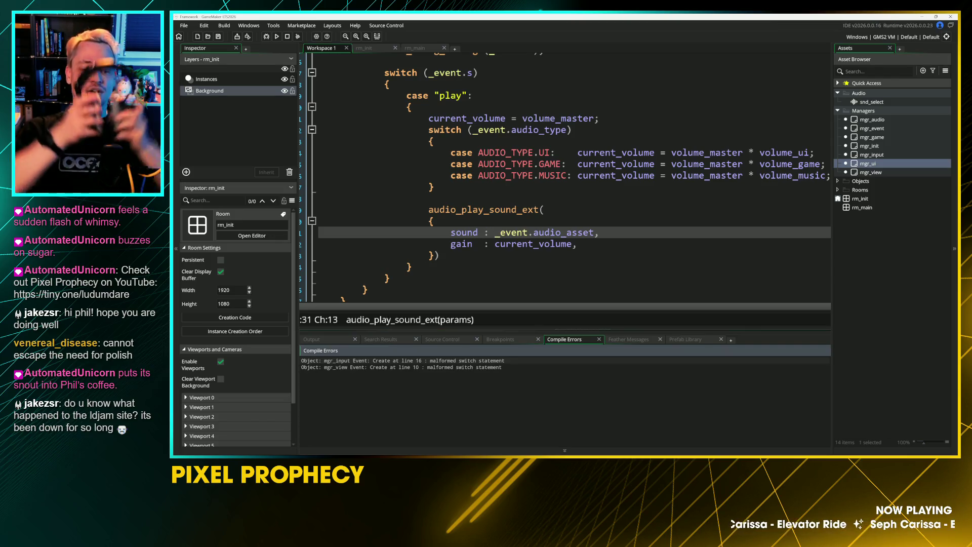
Jump to mgr_input's compile error and add default: inside its empty inner switch
{"action": "double_click", "coordinate": [325, 361]}
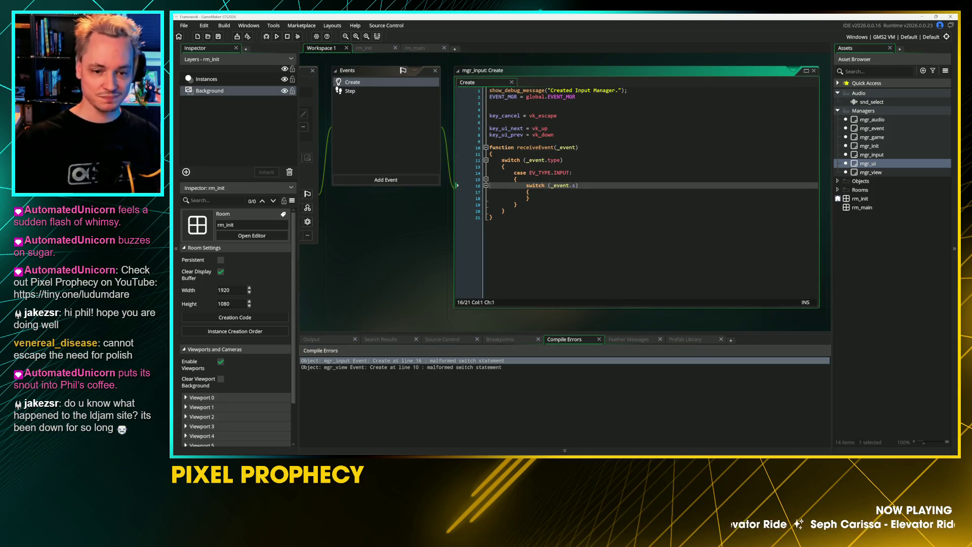
{"action": "left_click", "coordinate": [530, 198]}
{"action": "scroll", "coordinate": [529, 198], "scroll_direction": "up", "scroll_amount": 2}
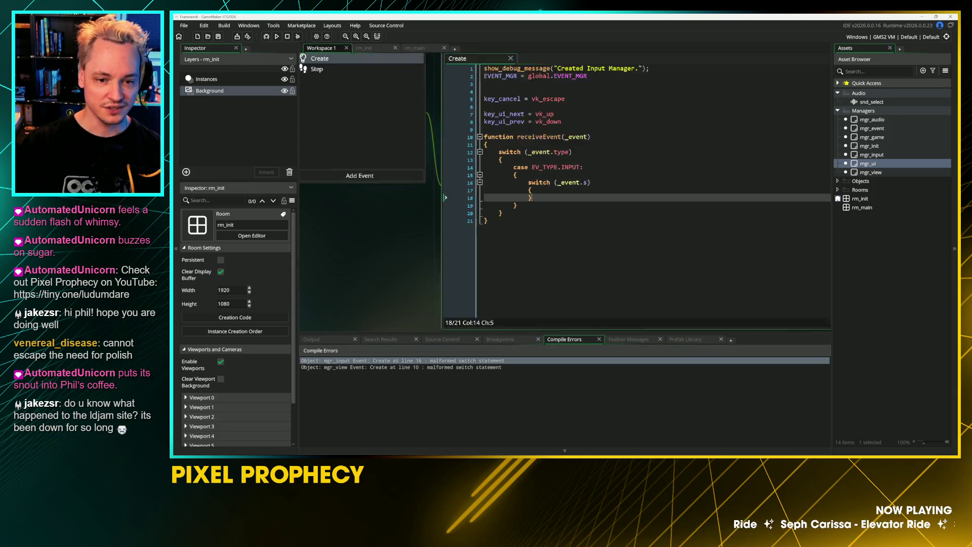
{"action": "left_click", "coordinate": [532, 188]}
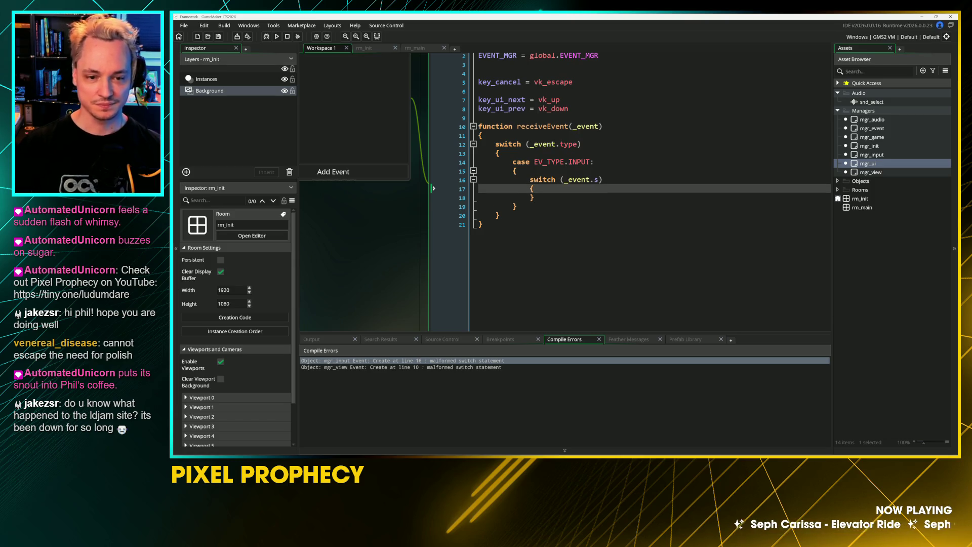
{"action": "key", "text": "Return"}
{"action": "type", "text": "default"}
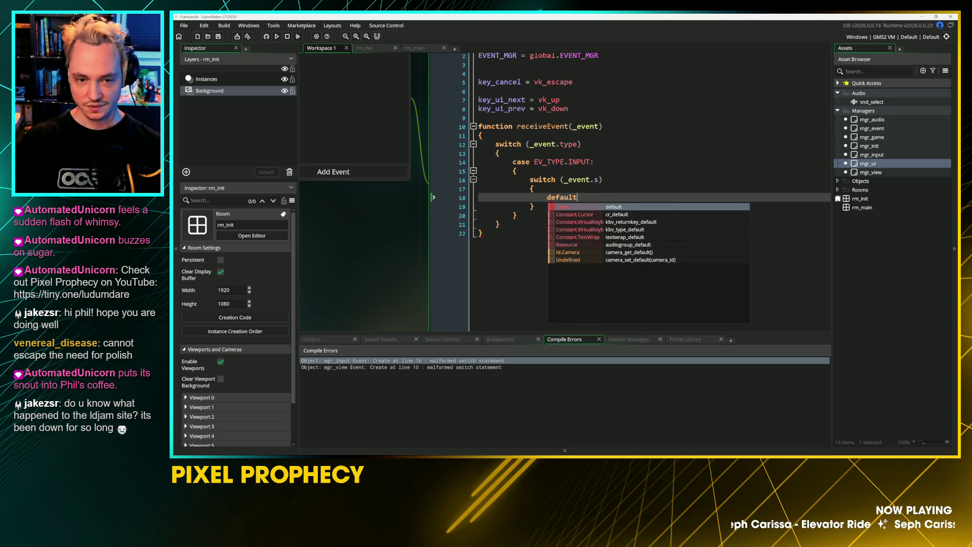
{"action": "type", "text": ":"}
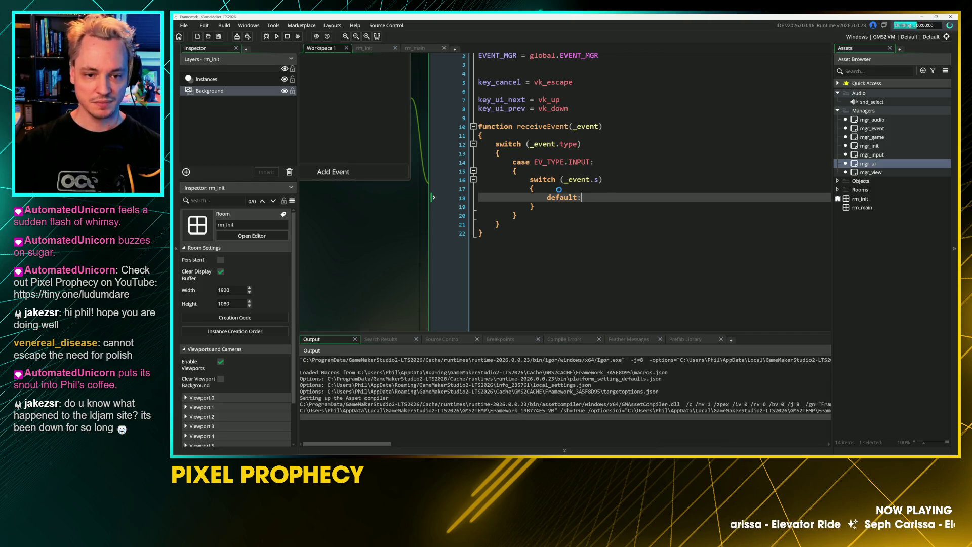
Open mgr_view's Create code at its error and start a line inside the inner switch
{"action": "double_click", "coordinate": [405, 361]}
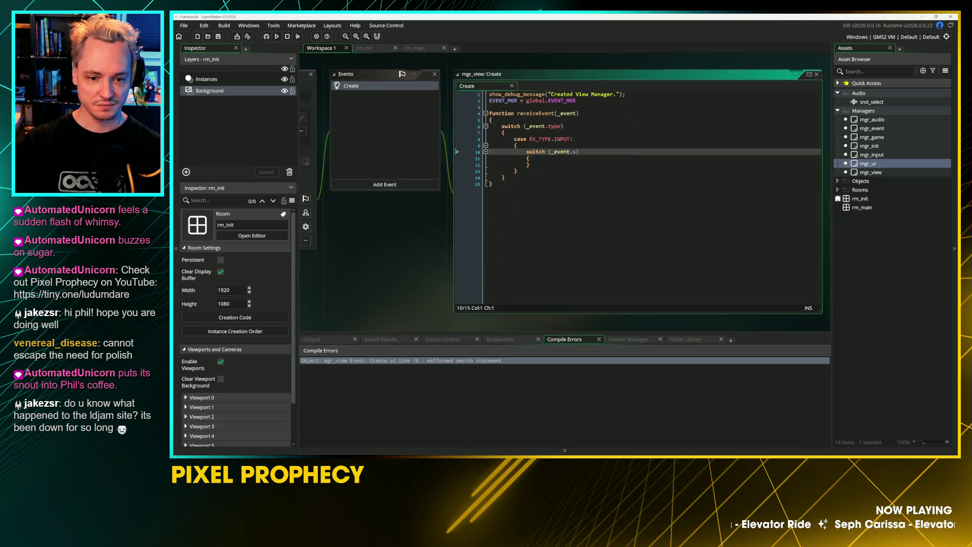
{"action": "key", "text": "Down"}
{"action": "key", "text": "Down"}
{"action": "key", "text": "Return"}
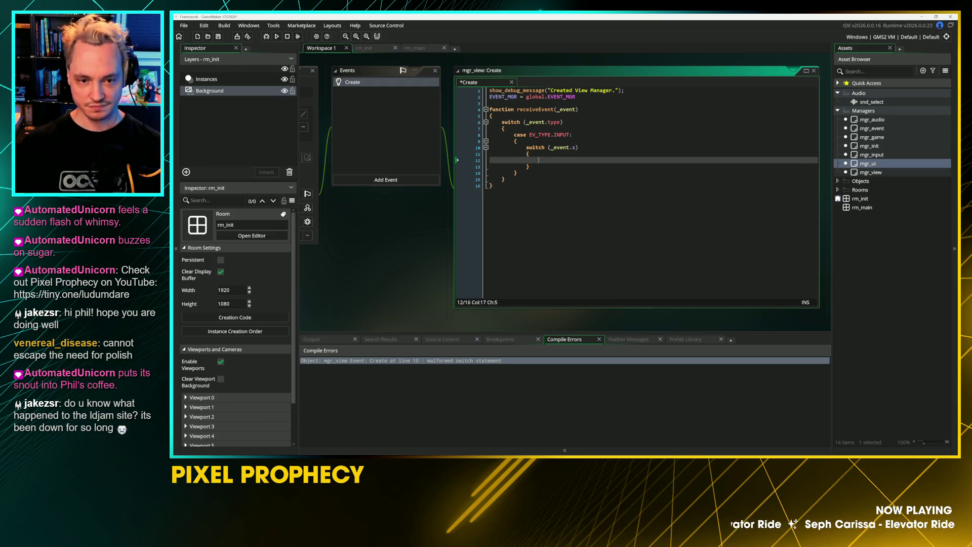
Add default: to mgr_view's switch, run the game, test Up/Down sounds, then Escape to quit
{"action": "type", "text": "default:"}
{"action": "key", "text": "F5"}
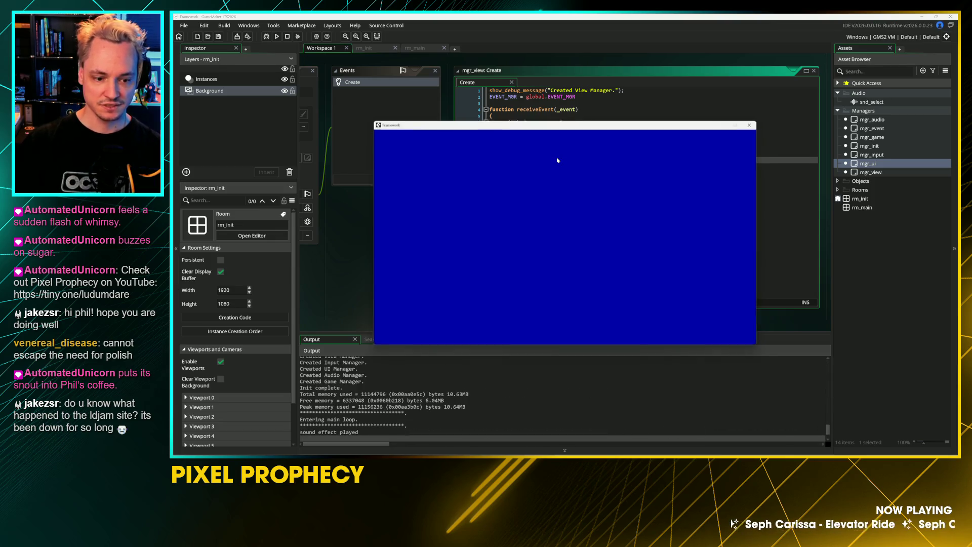
{"action": "key", "text": "Up"}
{"action": "key", "text": "Down"}
{"action": "key", "text": "Down"}
{"action": "key", "text": "Down"}
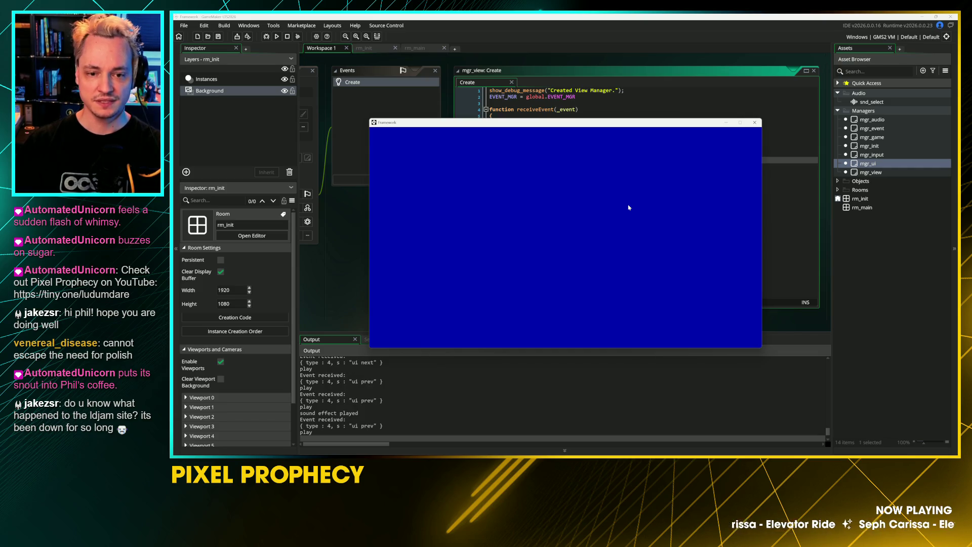
{"action": "key", "text": "Up"}
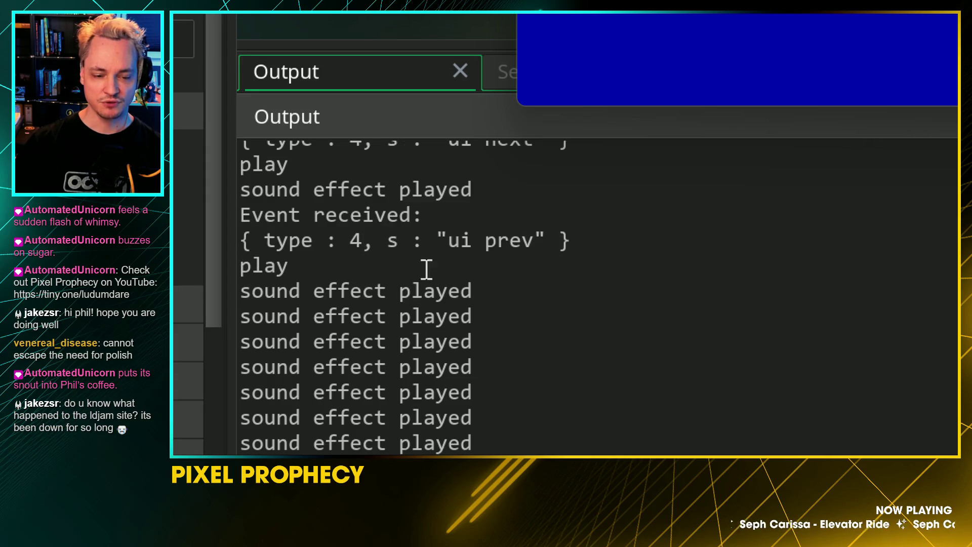
{"action": "key", "text": "Down"}
{"action": "key", "text": "Down"}
{"action": "key", "text": "Down"}
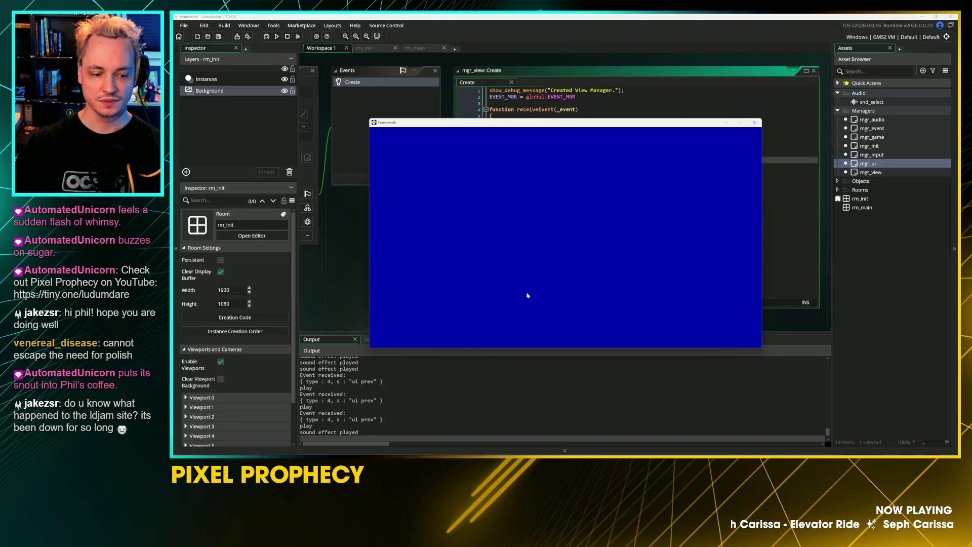
{"action": "key", "text": "Escape"}
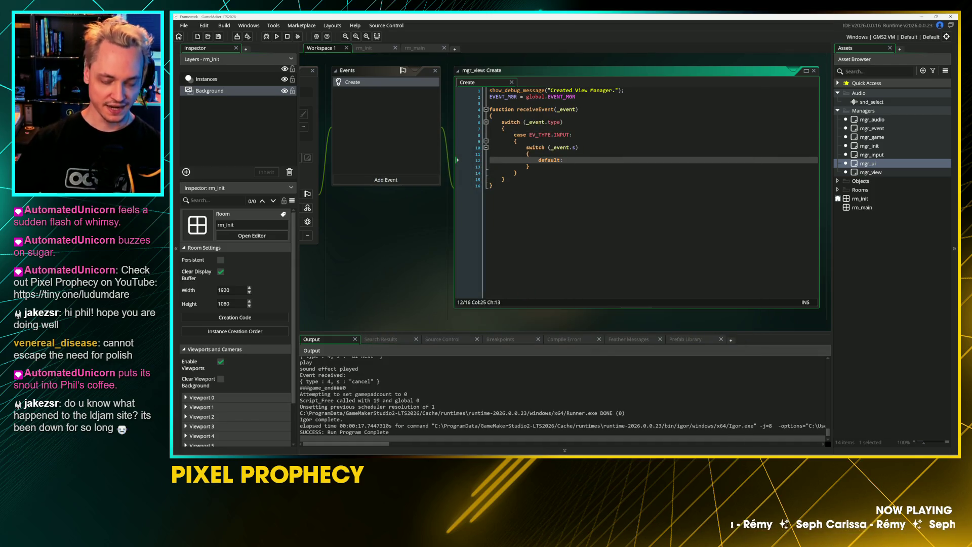
Remove the extra blank line in mgr_audio's Create code and save it
{"action": "mouse_move", "coordinate": [362, 53]}
{"action": "left_mouse_down"}
{"action": "mouse_move", "coordinate": [421, 124]}
{"action": "mouse_move", "coordinate": [470, 274]}
{"action": "left_mouse_up"}
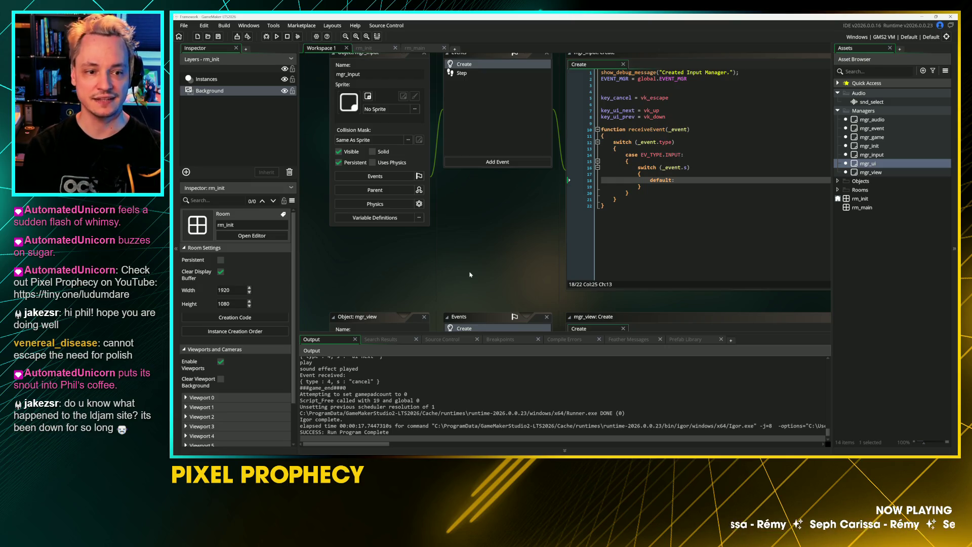
{"action": "scroll", "coordinate": [455, 270], "scroll_direction": "up", "scroll_amount": 5}
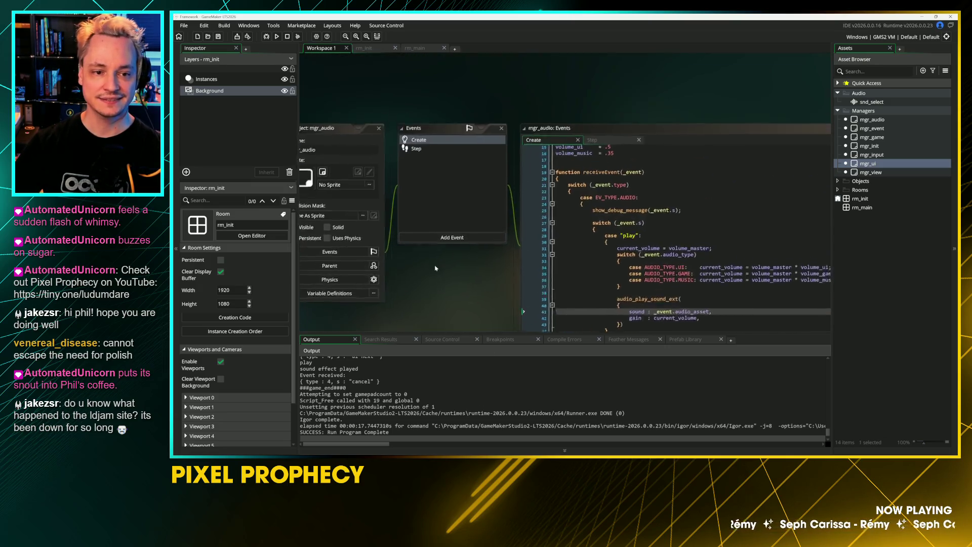
{"action": "scroll", "coordinate": [435, 267], "scroll_direction": "up", "scroll_amount": 1}
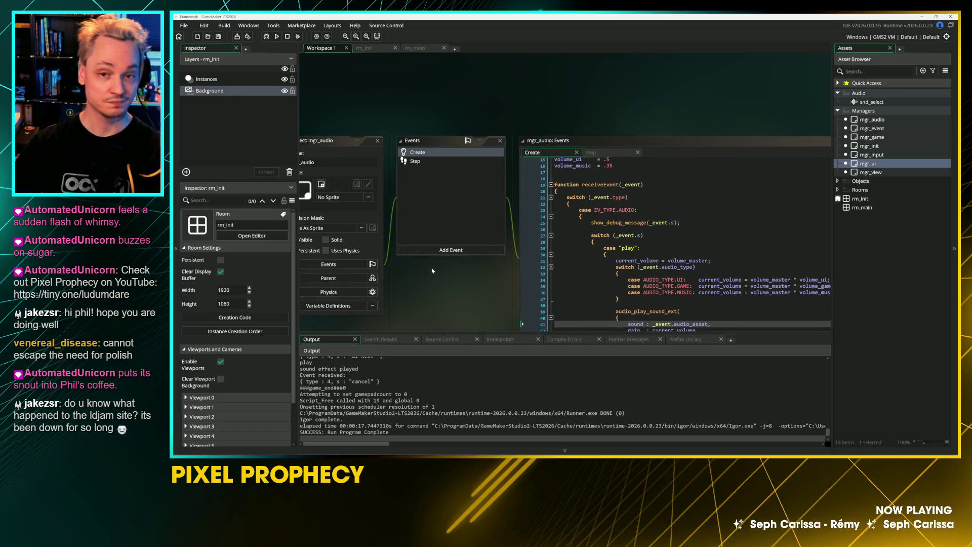
{"action": "scroll", "coordinate": [430, 253], "scroll_direction": "down", "scroll_amount": 5}
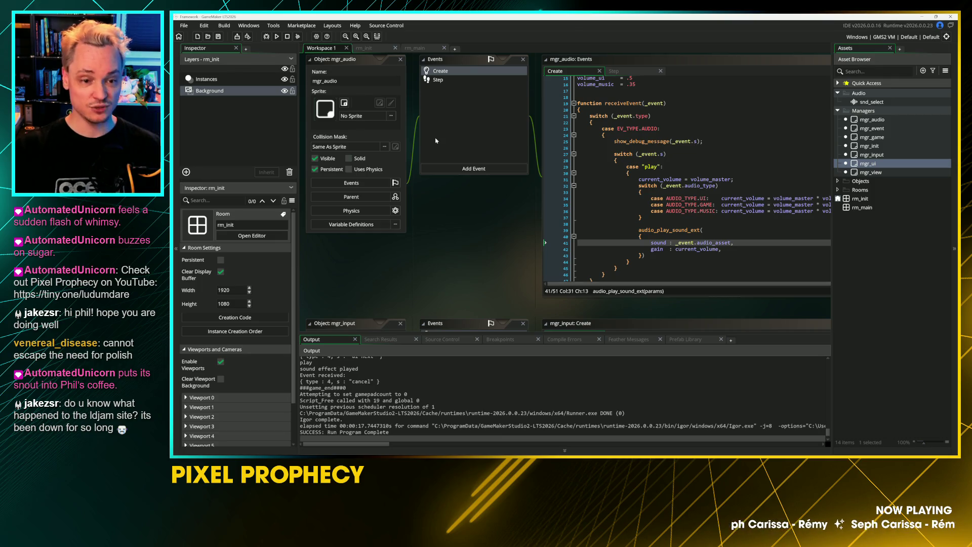
{"action": "key", "text": "ctrl+z"}
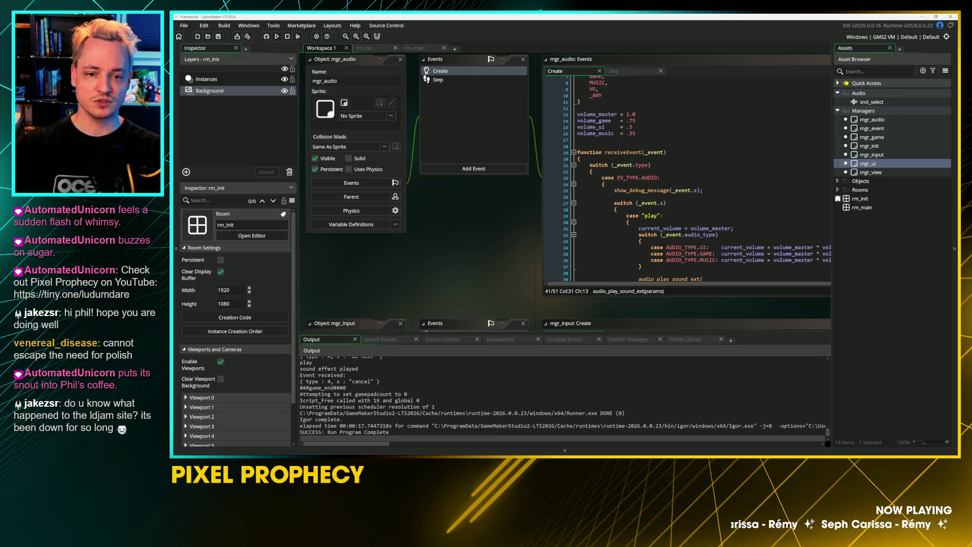
{"action": "key", "text": "ctrl+s"}
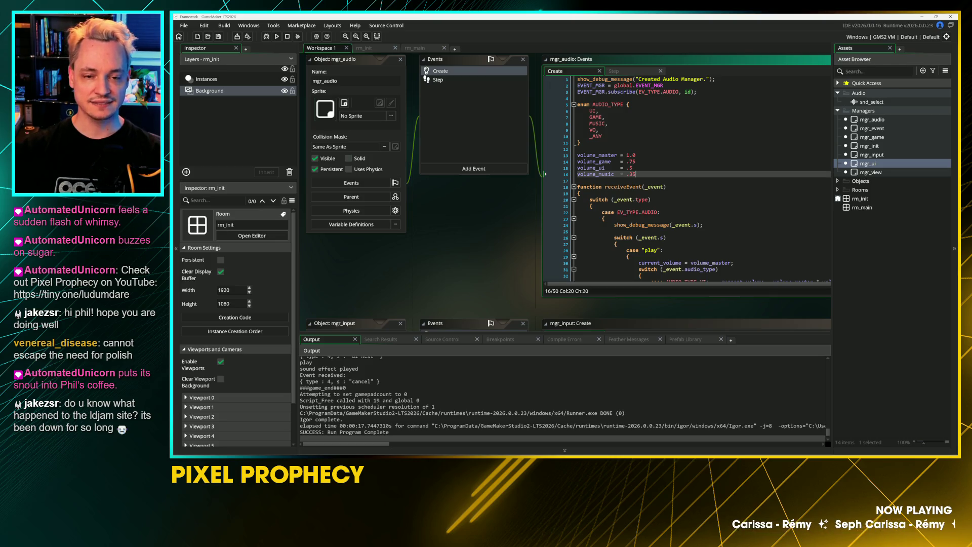
Close the mgr_audio object and code windows to clear the workspace
{"action": "left_click_drag", "start_coordinate": [399, 257], "coordinate": [430, 287]}
{"action": "left_click_drag", "start_coordinate": [545, 264], "coordinate": [445, 112]}
{"action": "scroll", "coordinate": [445, 112], "scroll_direction": "up", "scroll_amount": 5}
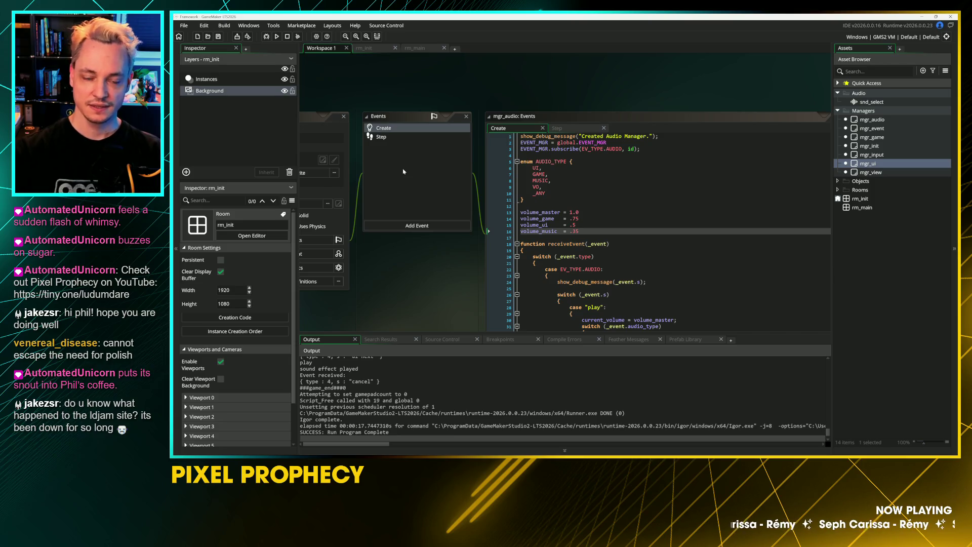
{"action": "left_click_drag", "start_coordinate": [303, 121], "coordinate": [348, 166]}
{"action": "right_click", "coordinate": [328, 161]}
{"action": "key", "text": "Escape"}
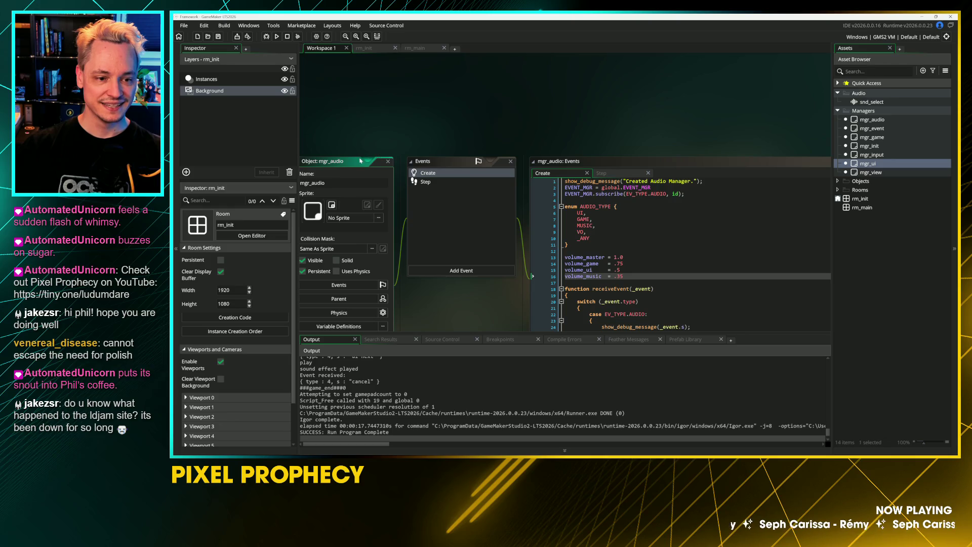
{"action": "left_click", "coordinate": [388, 162]}
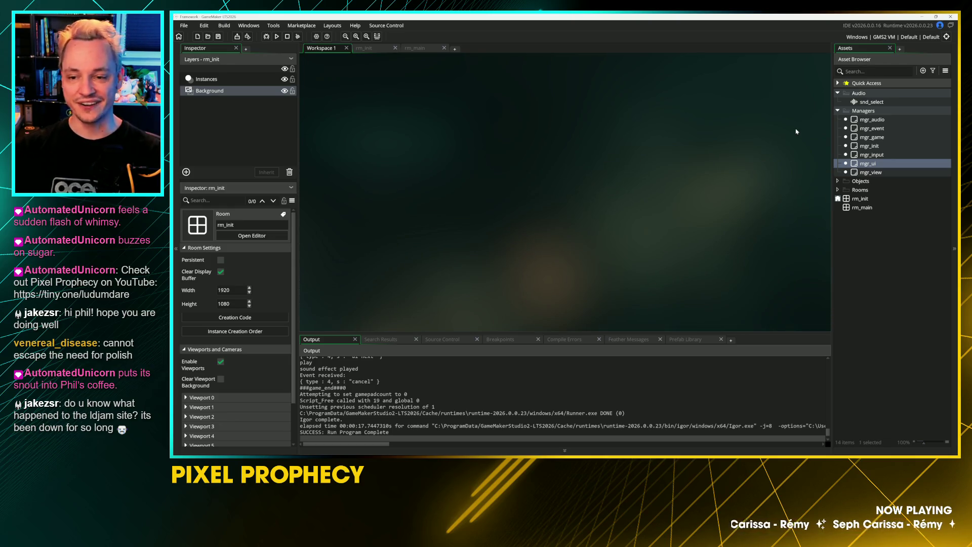
Open rm_init and mgr_init's Create code to review the manager creation lines
{"action": "left_click", "coordinate": [867, 199]}
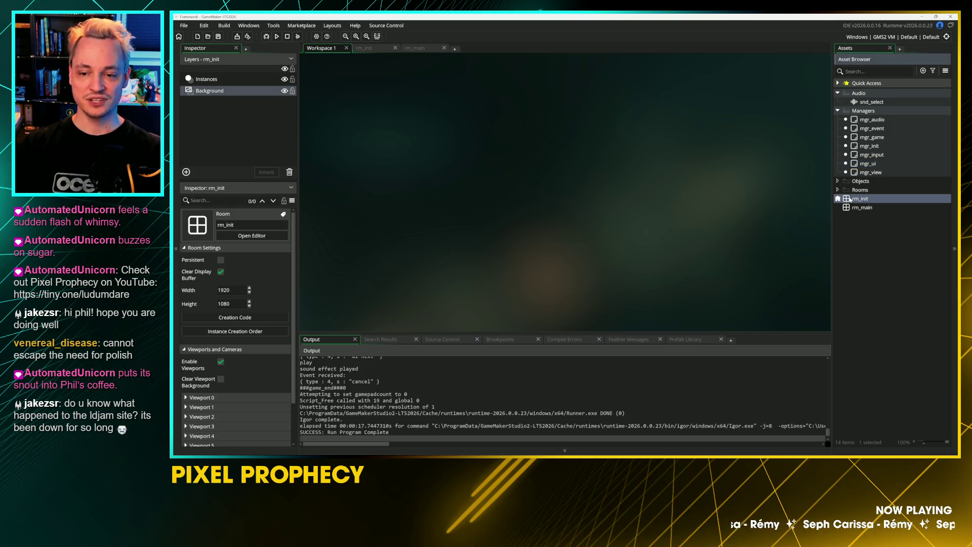
{"action": "double_click", "coordinate": [850, 199]}
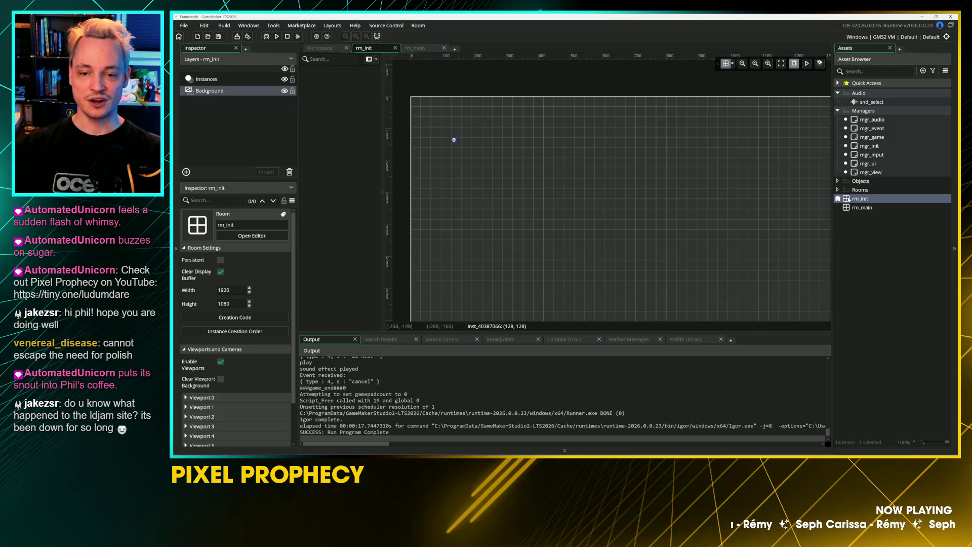
{"action": "double_click", "coordinate": [905, 146]}
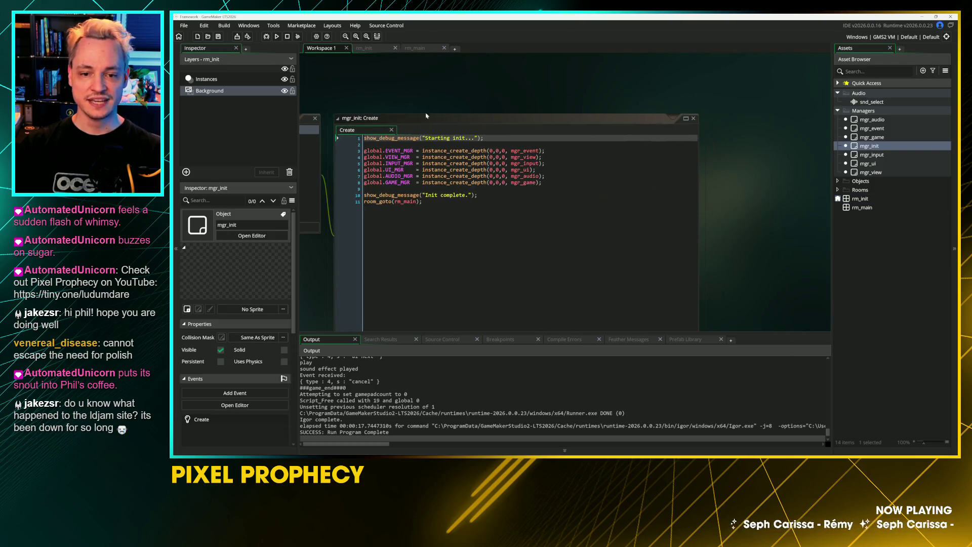
{"action": "left_click", "coordinate": [338, 151]}
{"action": "left_click_drag", "start_coordinate": [542, 182], "coordinate": [363, 159]}
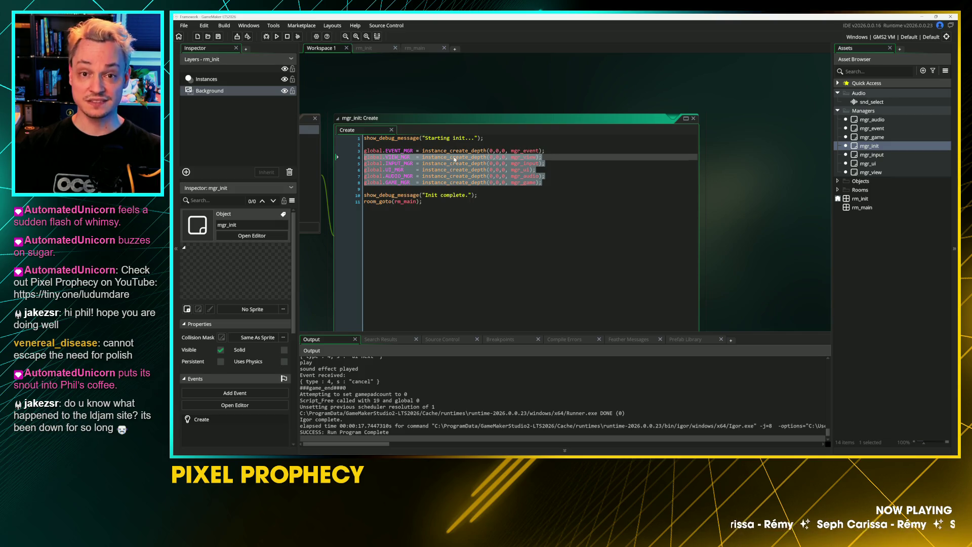
{"action": "key", "text": "Escape"}
Open mgr_input's Create code and delete the blank line after key_cancel
{"action": "left_click_drag", "start_coordinate": [425, 95], "coordinate": [552, 86]}
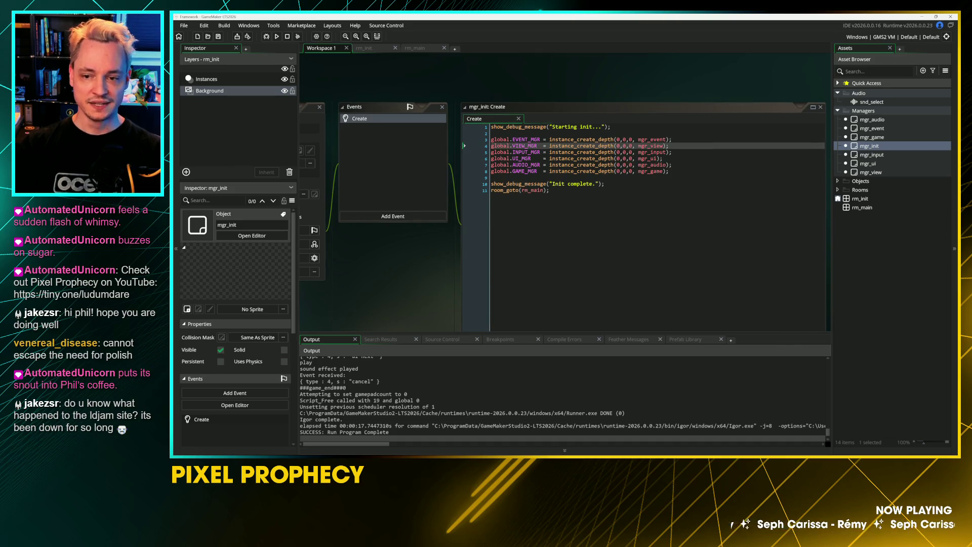
{"action": "double_click", "coordinate": [866, 154]}
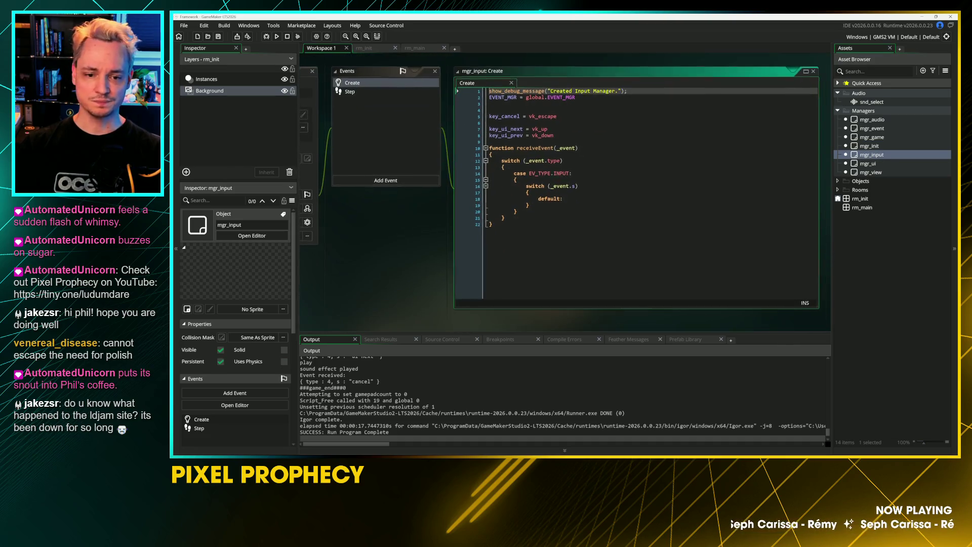
{"action": "left_click", "coordinate": [509, 115]}
{"action": "key", "text": "BackSpace"}
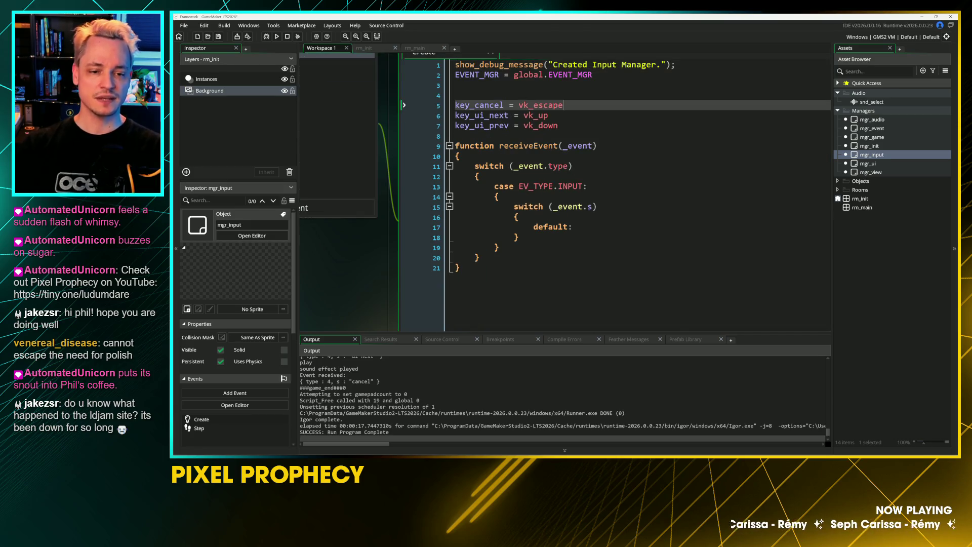
{"action": "double_click", "coordinate": [482, 115]}
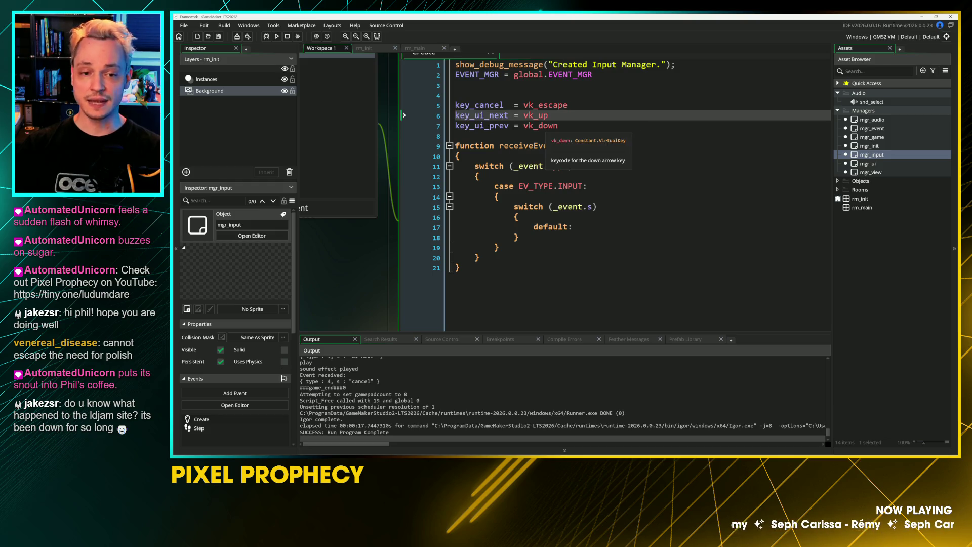
{"action": "left_click", "coordinate": [514, 125]}
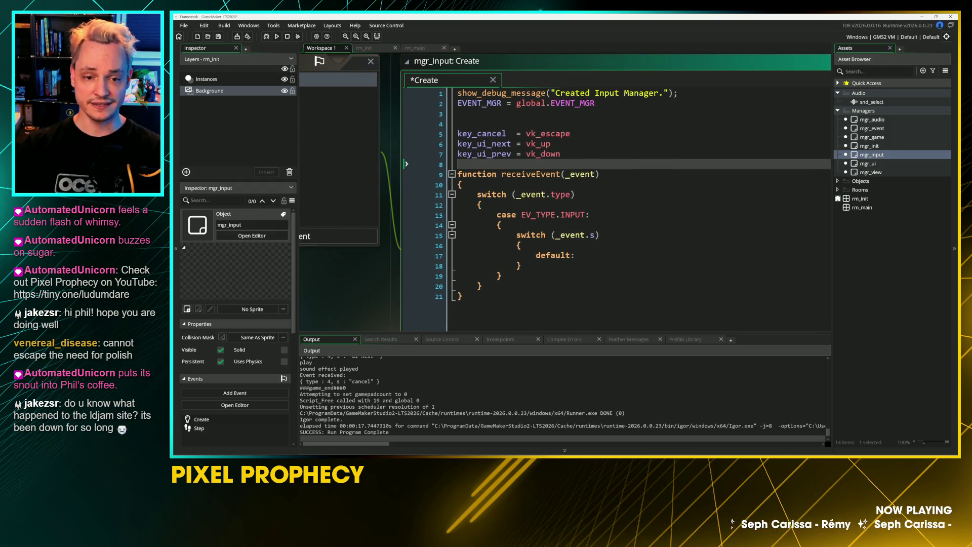
{"action": "left_click", "coordinate": [540, 153]}
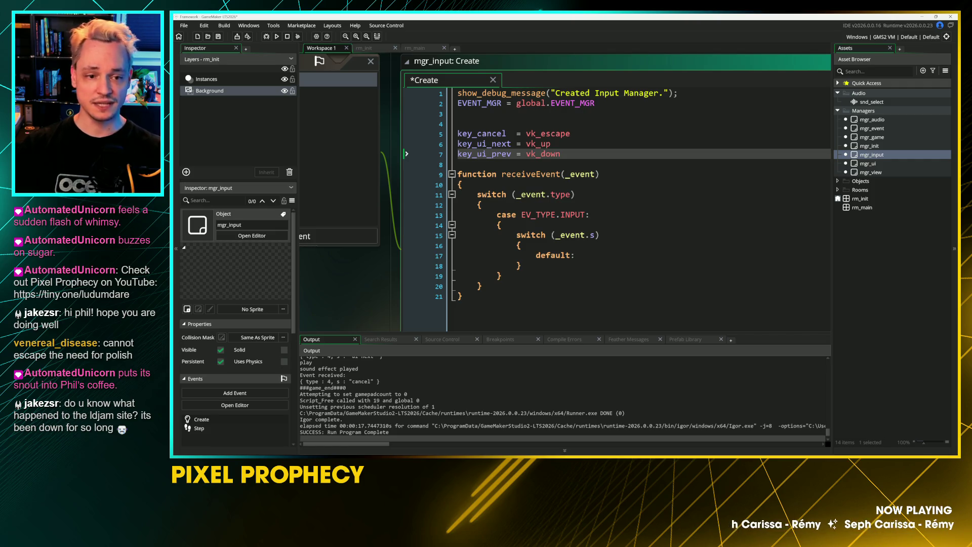
Review mgr_input's Step checks raising cancel, ui next and ui prev, then open mgr_ui
{"action": "double_click", "coordinate": [408, 132]}
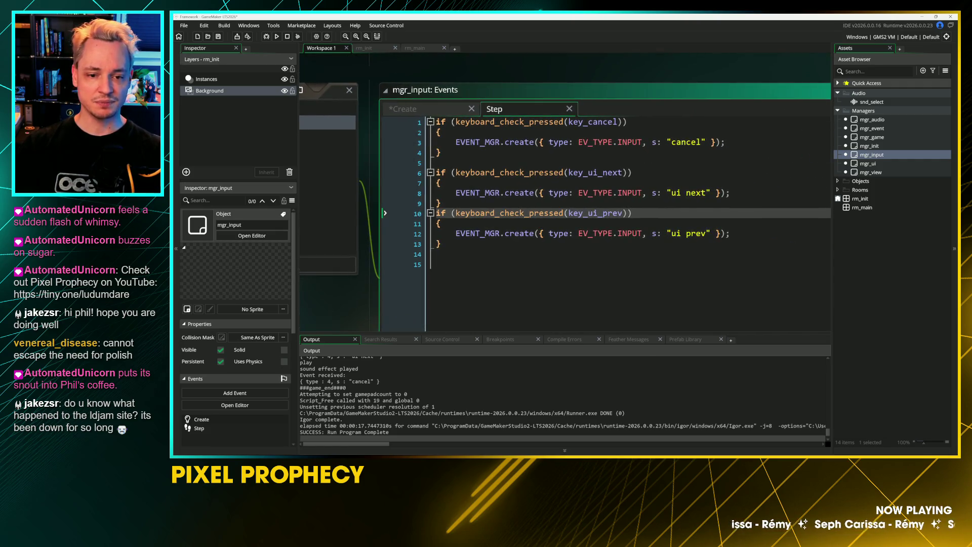
{"action": "left_click", "coordinate": [385, 264]}
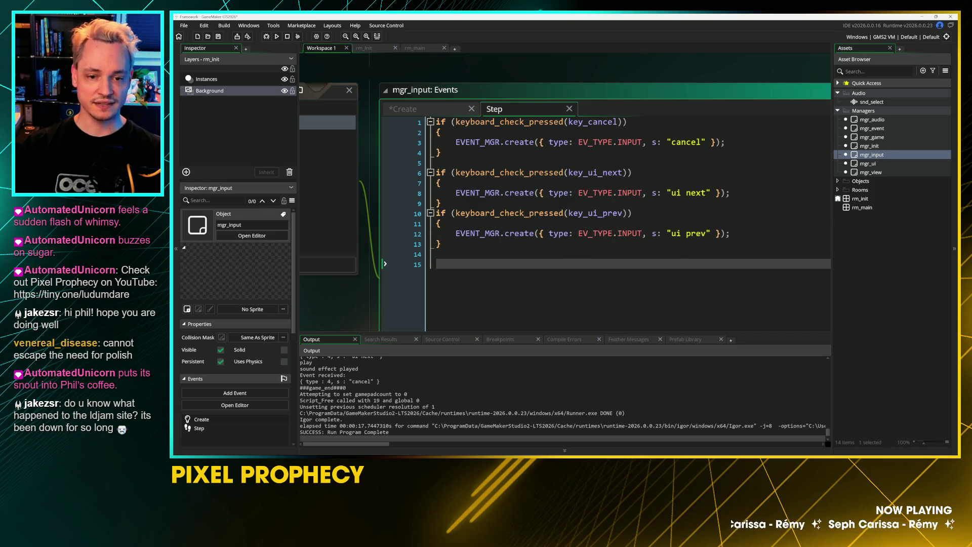
{"action": "left_click", "coordinate": [385, 142]}
{"action": "left_click", "coordinate": [385, 131]}
{"action": "double_click", "coordinate": [683, 142]}
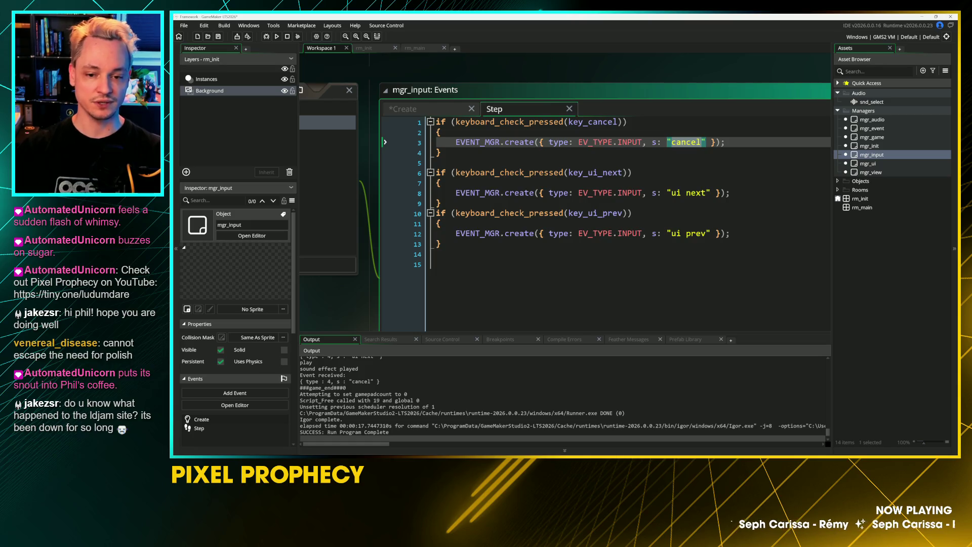
{"action": "double_click", "coordinate": [689, 193]}
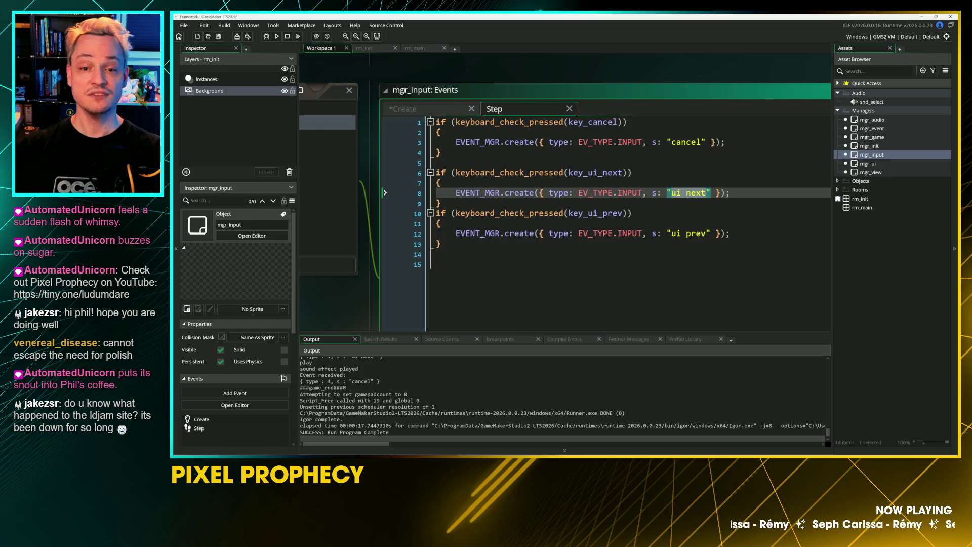
{"action": "left_click", "coordinate": [691, 233]}
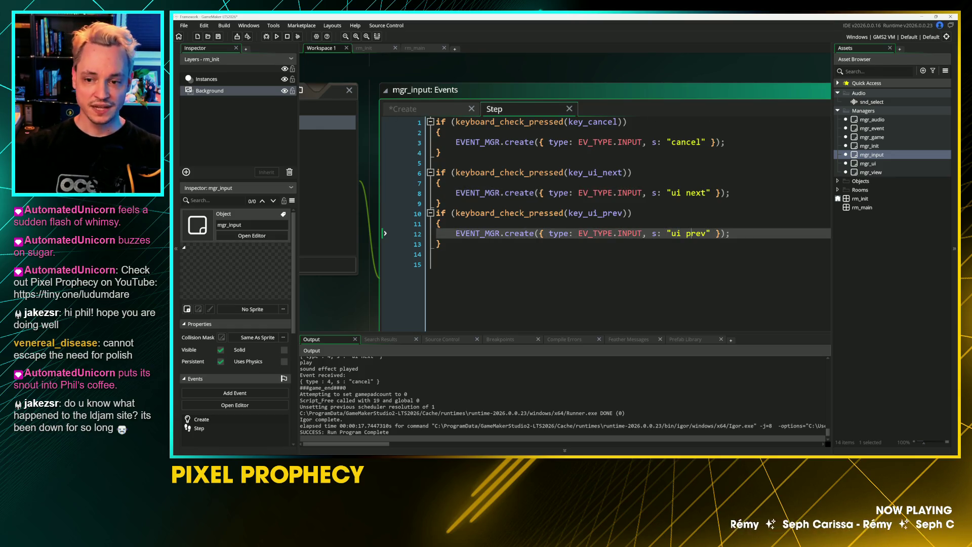
{"action": "double_click", "coordinate": [871, 163]}
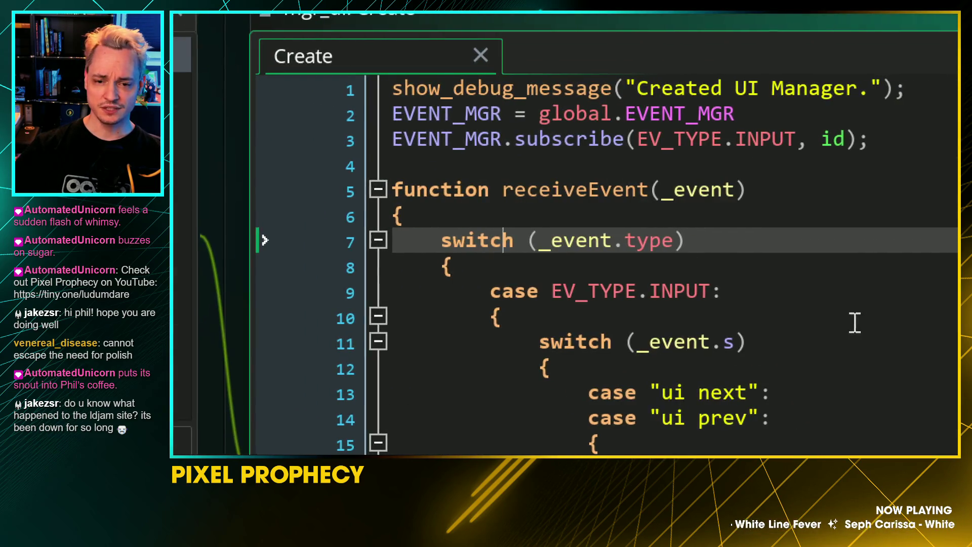
{"action": "left_click", "coordinate": [788, 271]}
{"action": "left_click", "coordinate": [443, 145]}
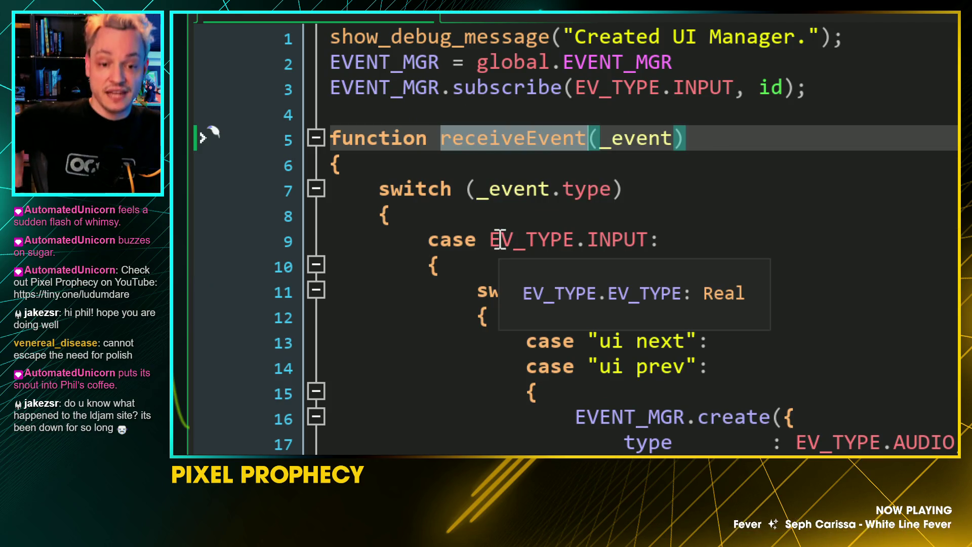
{"action": "left_click", "coordinate": [734, 223]}
{"action": "scroll", "coordinate": [666, 269], "scroll_direction": "down", "scroll_amount": 2}
{"action": "left_click", "coordinate": [665, 270]}
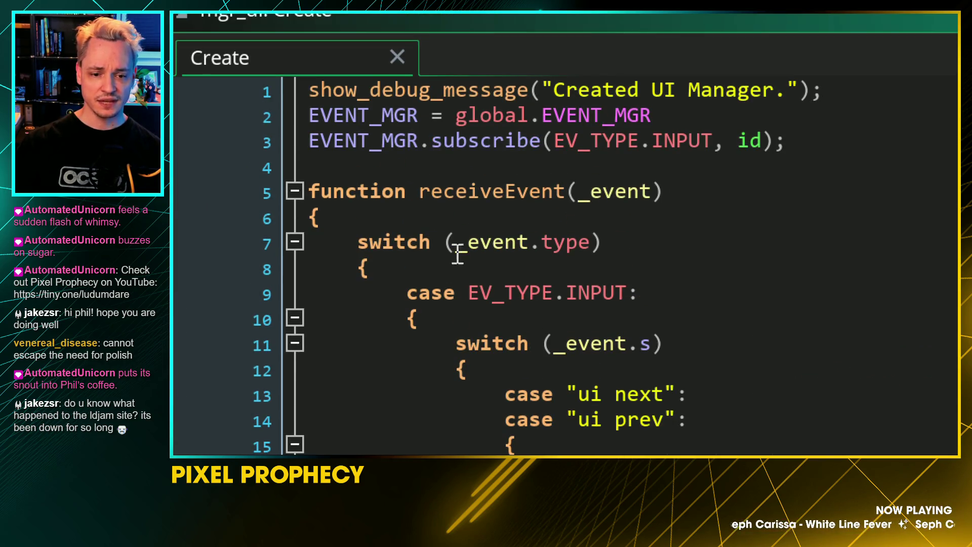
{"action": "mouse_move", "coordinate": [458, 242]}
{"action": "left_mouse_down"}
{"action": "mouse_move", "coordinate": [556, 257]}
{"action": "mouse_move", "coordinate": [593, 250]}
{"action": "left_mouse_up"}
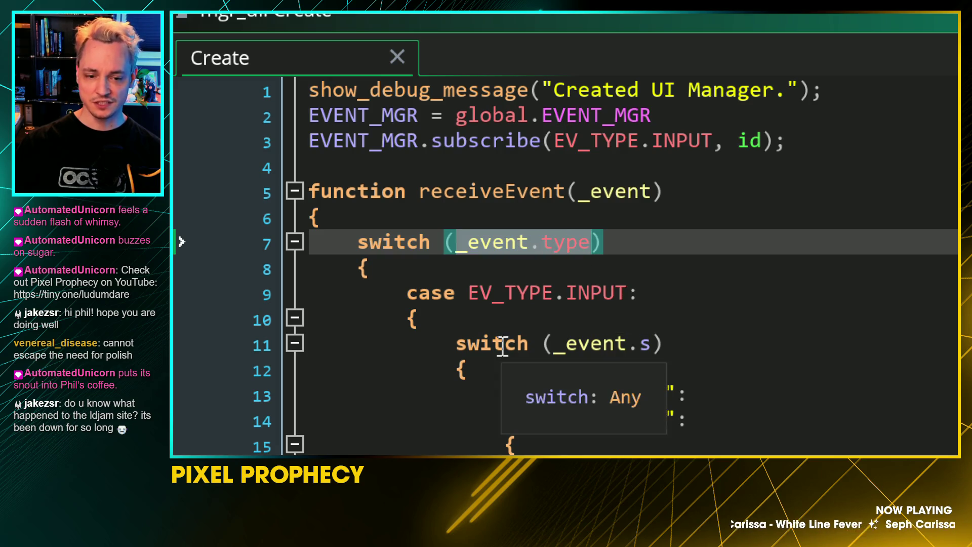
{"action": "left_click_drag", "start_coordinate": [465, 299], "coordinate": [630, 298]}
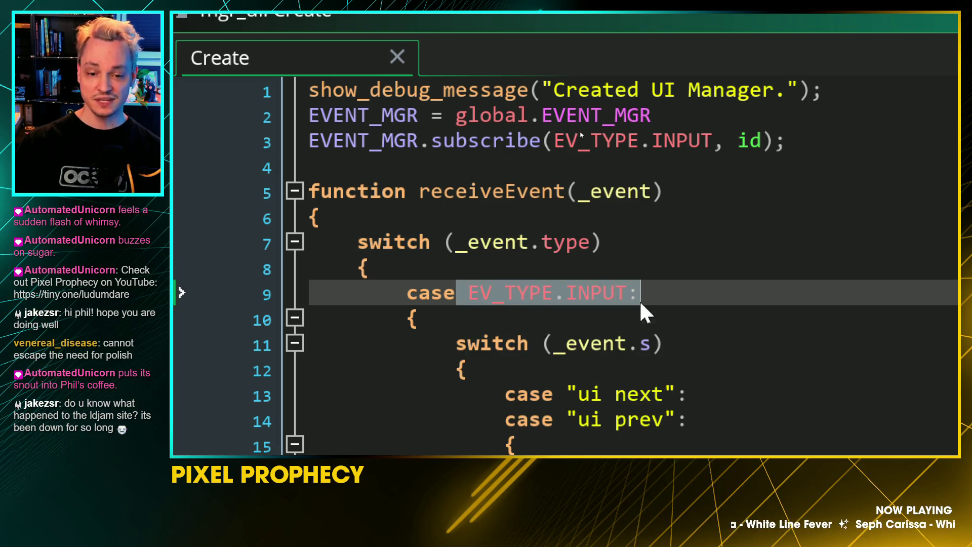
{"action": "left_click", "coordinate": [607, 392]}
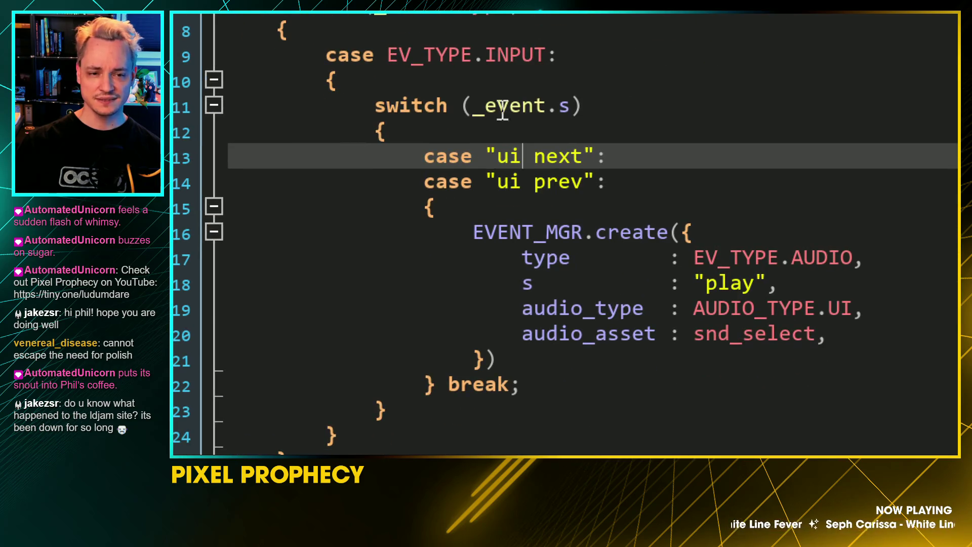
{"action": "left_click_drag", "start_coordinate": [463, 106], "coordinate": [576, 112]}
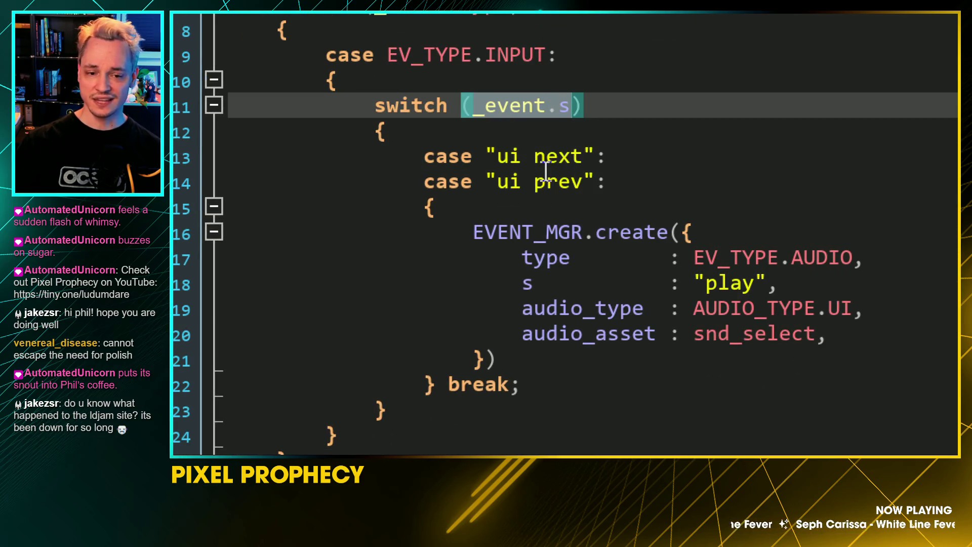
{"action": "left_click_drag", "start_coordinate": [499, 158], "coordinate": [579, 167]}
{"action": "left_click_drag", "start_coordinate": [487, 183], "coordinate": [596, 185]}
{"action": "left_click", "coordinate": [523, 238]}
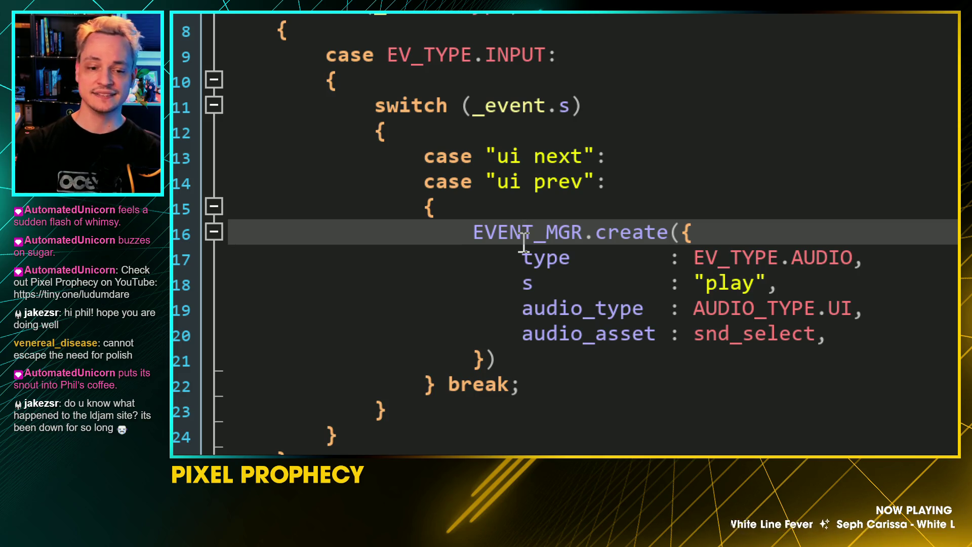
{"action": "left_click_drag", "start_coordinate": [486, 157], "coordinate": [559, 158]}
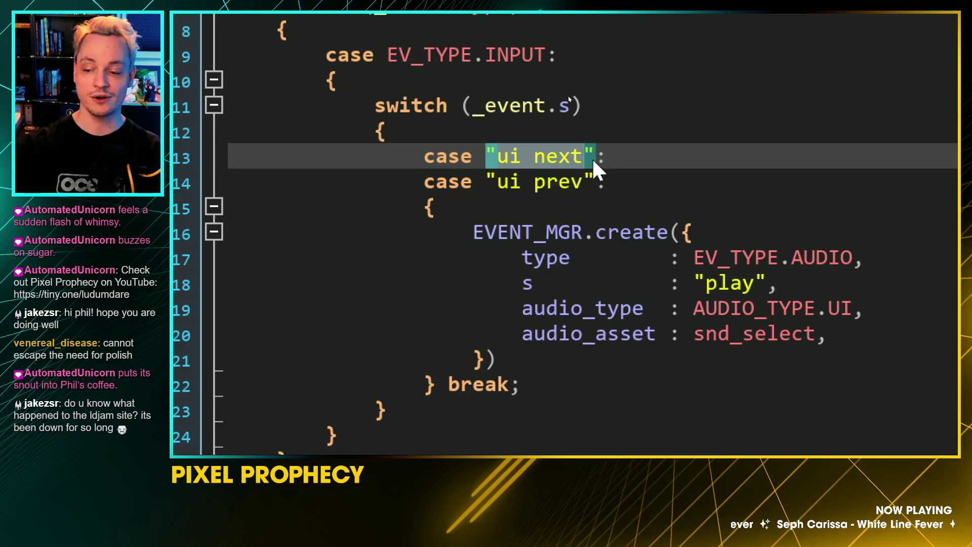
{"action": "left_click", "coordinate": [471, 208]}
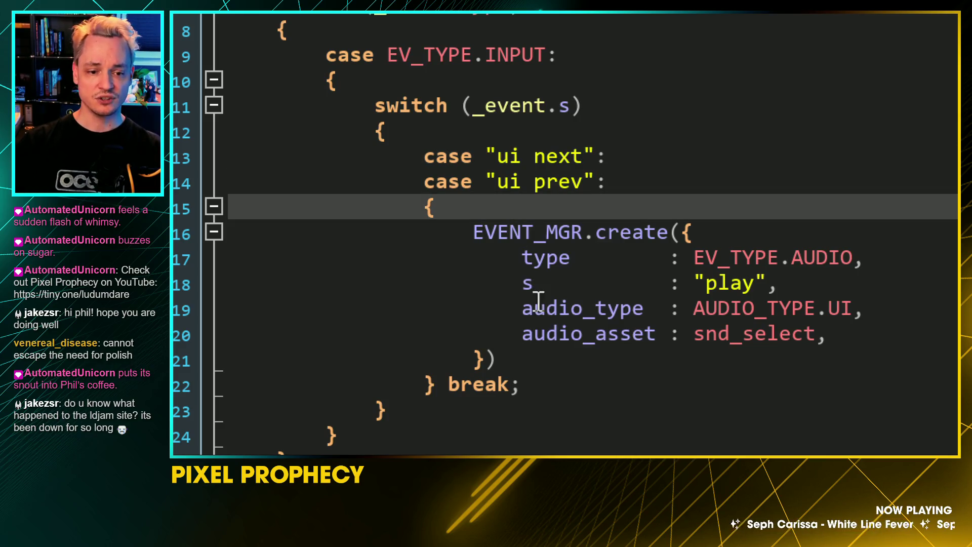
{"action": "mouse_move", "coordinate": [521, 343]}
{"action": "scroll", "coordinate": [547, 395], "scroll_direction": "down", "scroll_amount": 2}
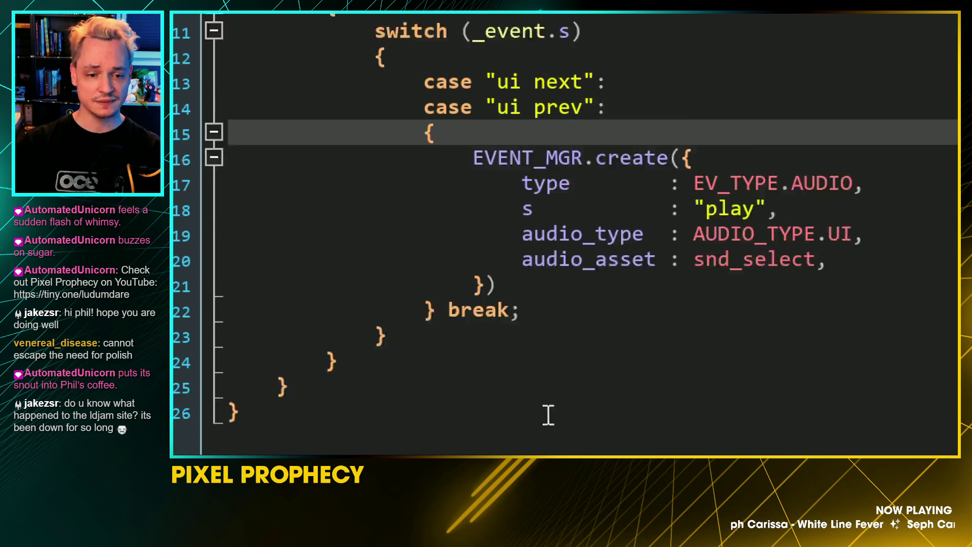
{"action": "left_click_drag", "start_coordinate": [472, 127], "coordinate": [632, 136]}
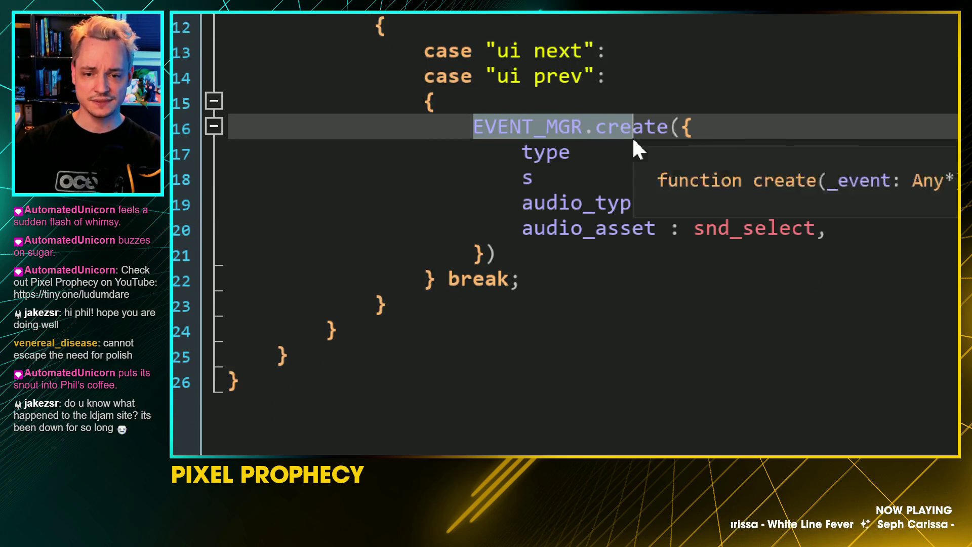
{"action": "left_click_drag", "start_coordinate": [701, 152], "coordinate": [798, 156]}
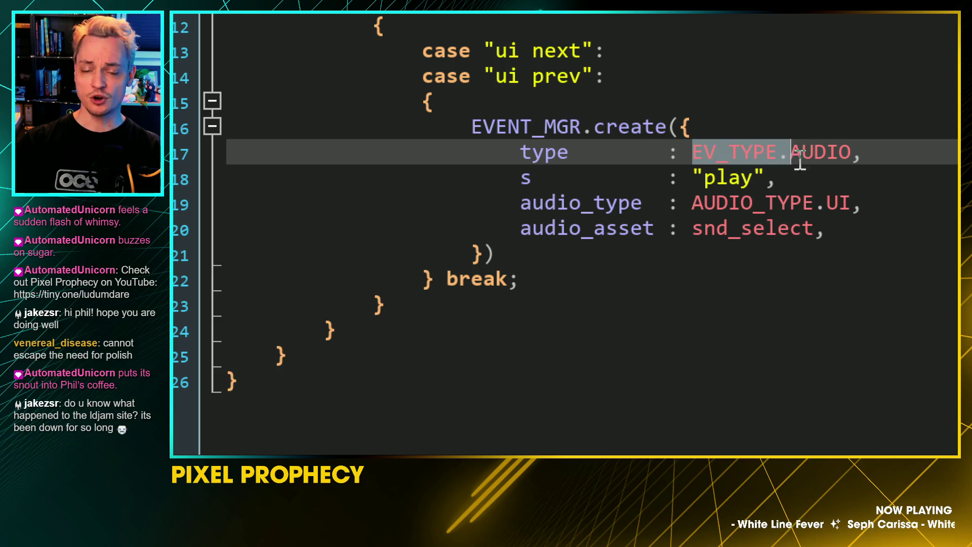
{"action": "double_click", "coordinate": [725, 177]}
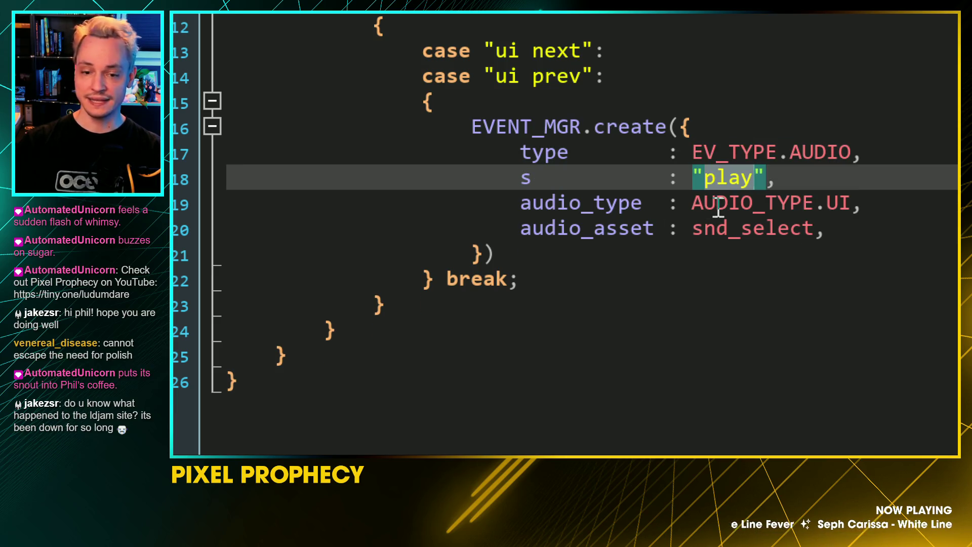
{"action": "left_click", "coordinate": [718, 205]}
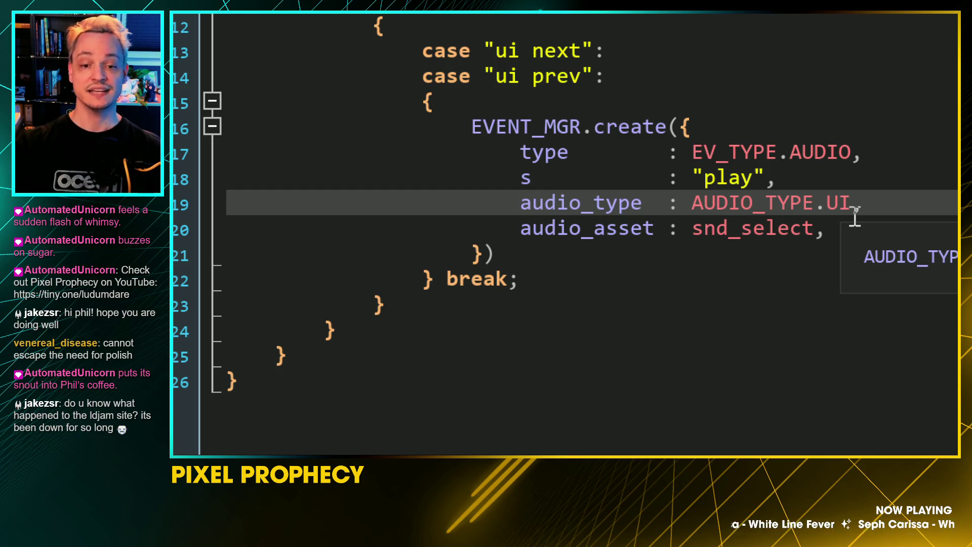
{"action": "left_click", "coordinate": [761, 222]}
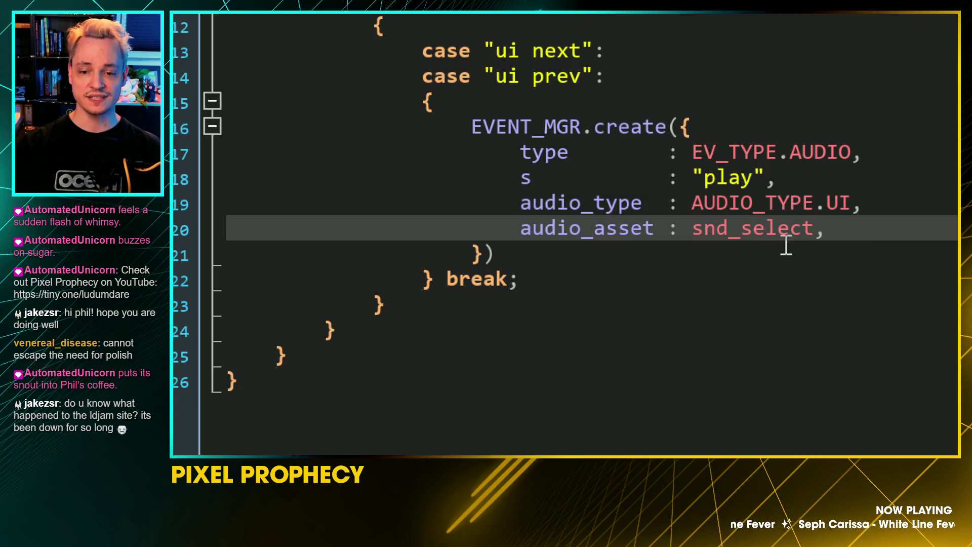
{"action": "scroll", "coordinate": [785, 246], "scroll_direction": "right", "scroll_amount": 3}
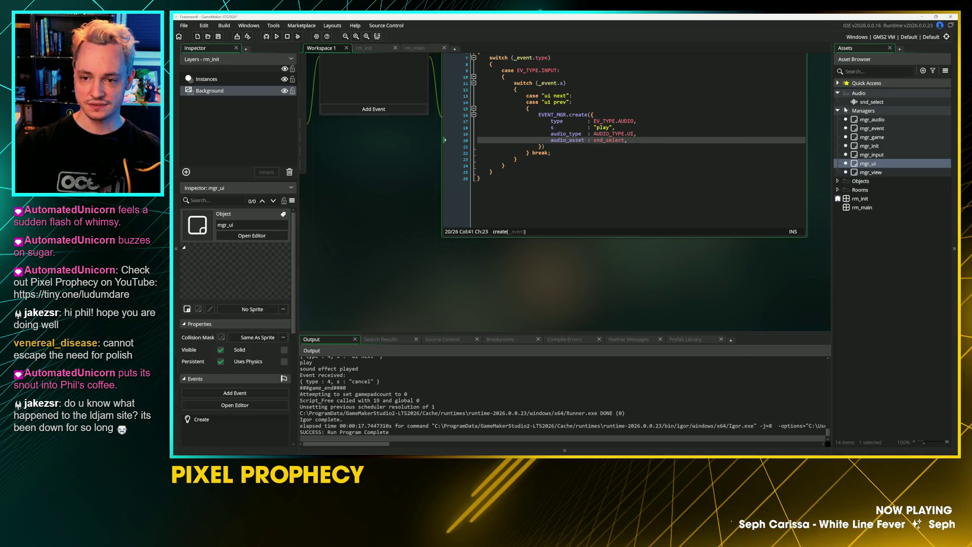
Check snd_select, undo the duplicated ui prev case line, close mgr_ui, and open mgr_event
{"action": "double_click", "coordinate": [871, 102]}
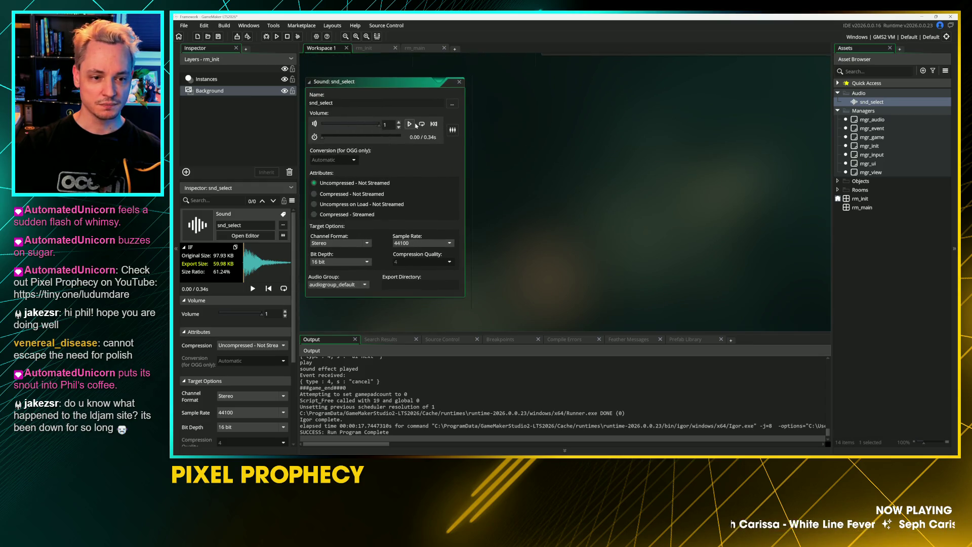
{"action": "left_click", "coordinate": [459, 83]}
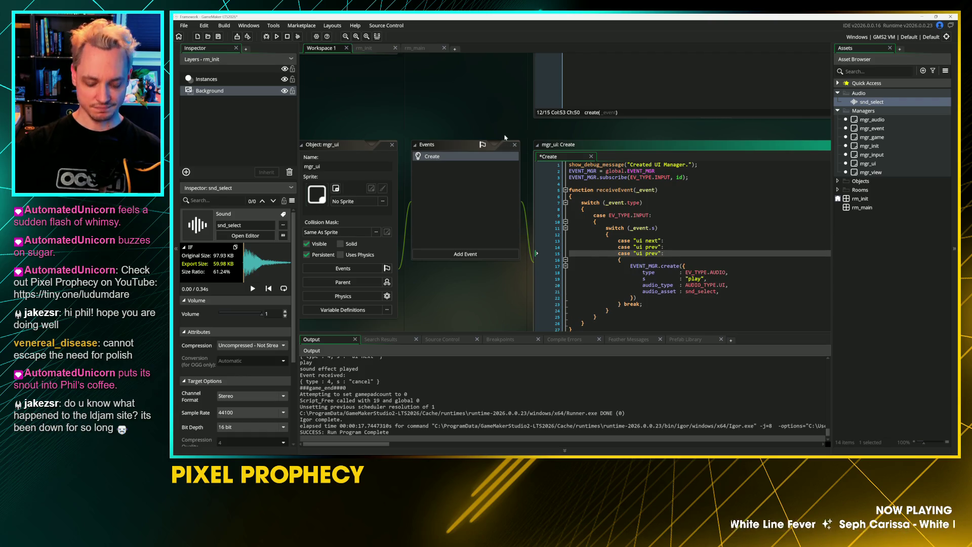
{"action": "key", "text": "ctrl+z"}
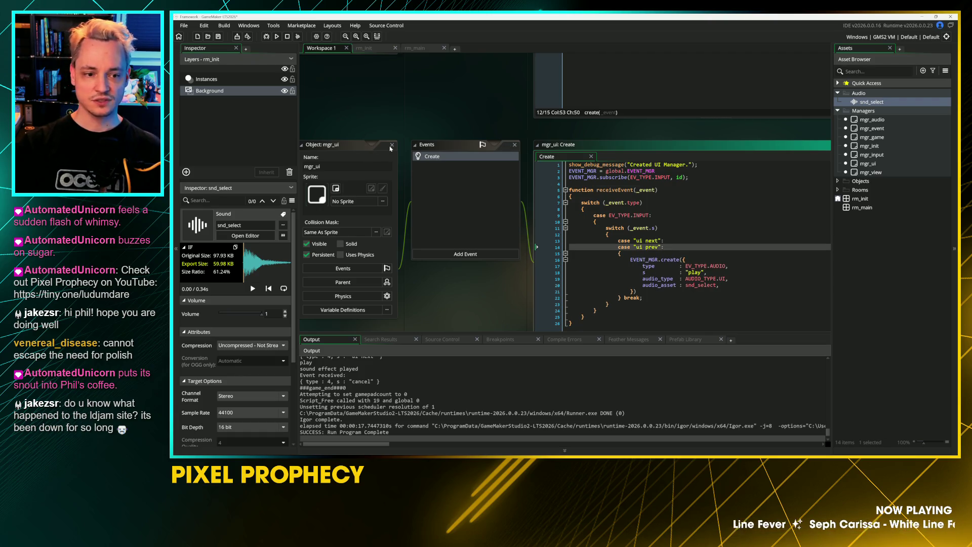
{"action": "left_click", "coordinate": [391, 145]}
{"action": "double_click", "coordinate": [873, 129]}
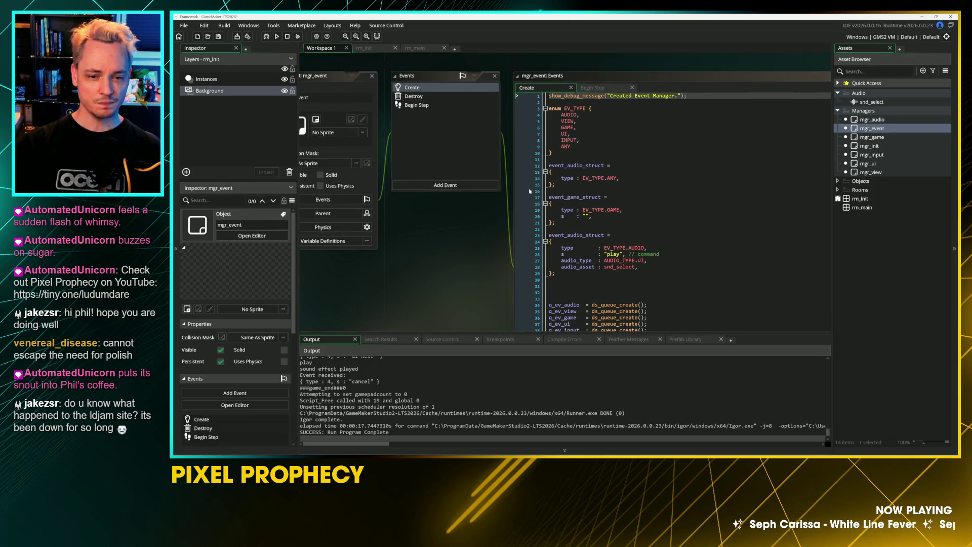
{"action": "left_click", "coordinate": [602, 88]}
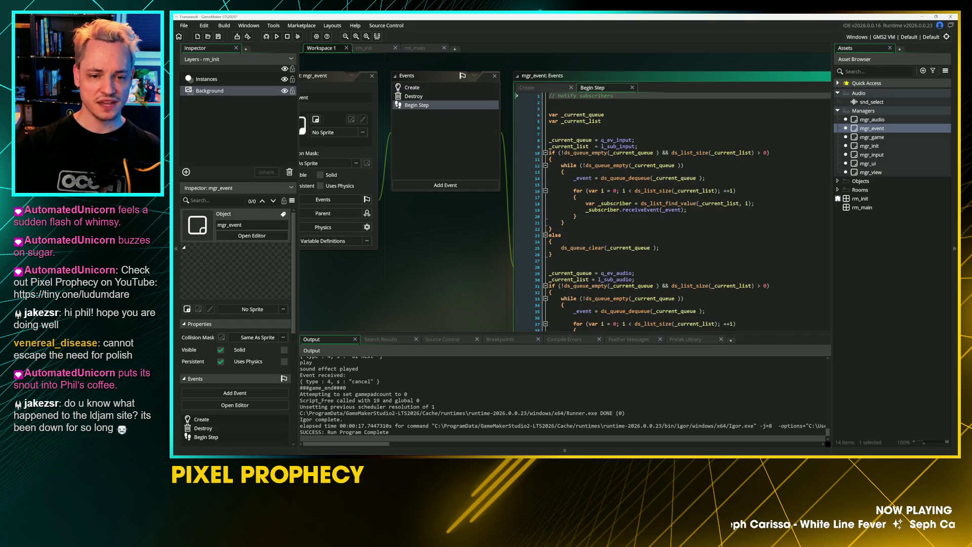
{"action": "left_click", "coordinate": [550, 134]}
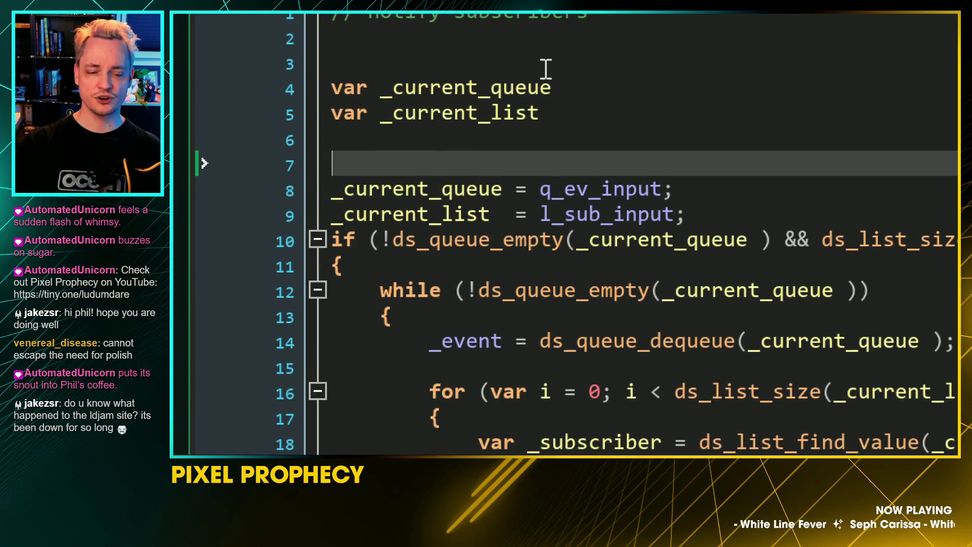
{"action": "mouse_move", "coordinate": [677, 255]}
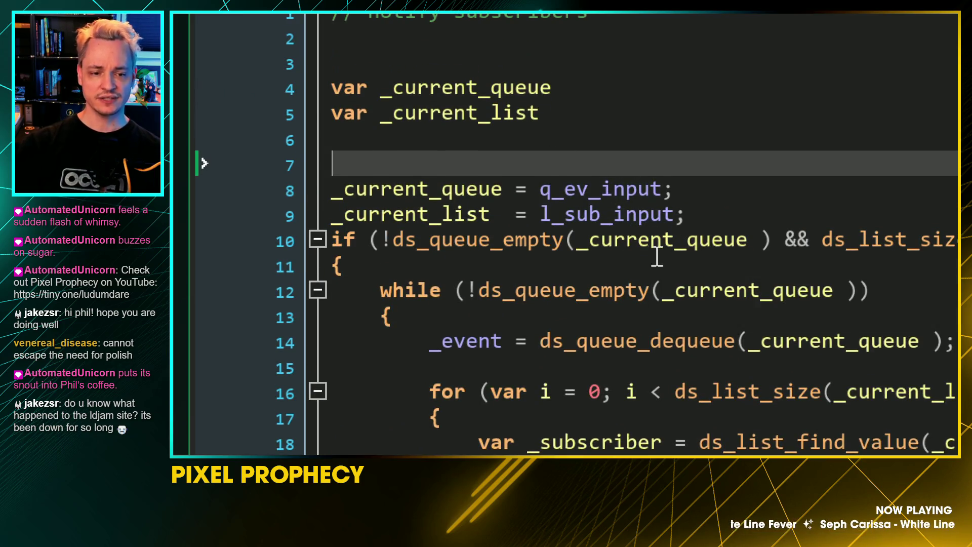
{"action": "double_click", "coordinate": [631, 184]}
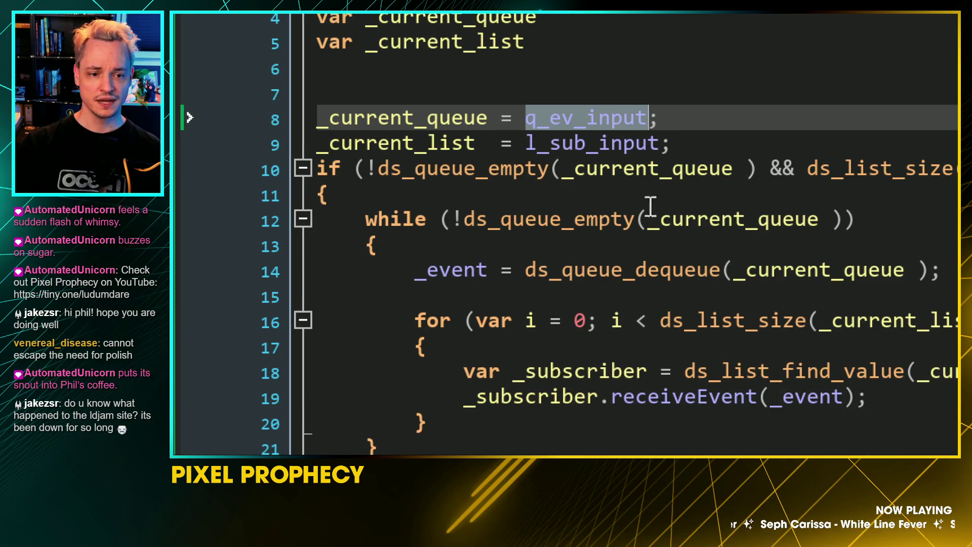
{"action": "double_click", "coordinate": [603, 147]}
{"action": "left_click", "coordinate": [523, 148]}
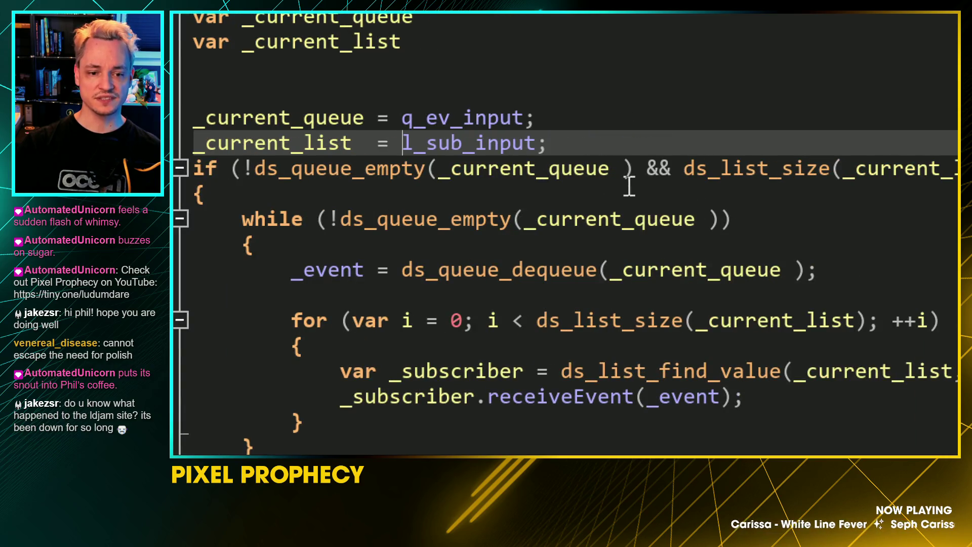
{"action": "mouse_move", "coordinate": [450, 181]}
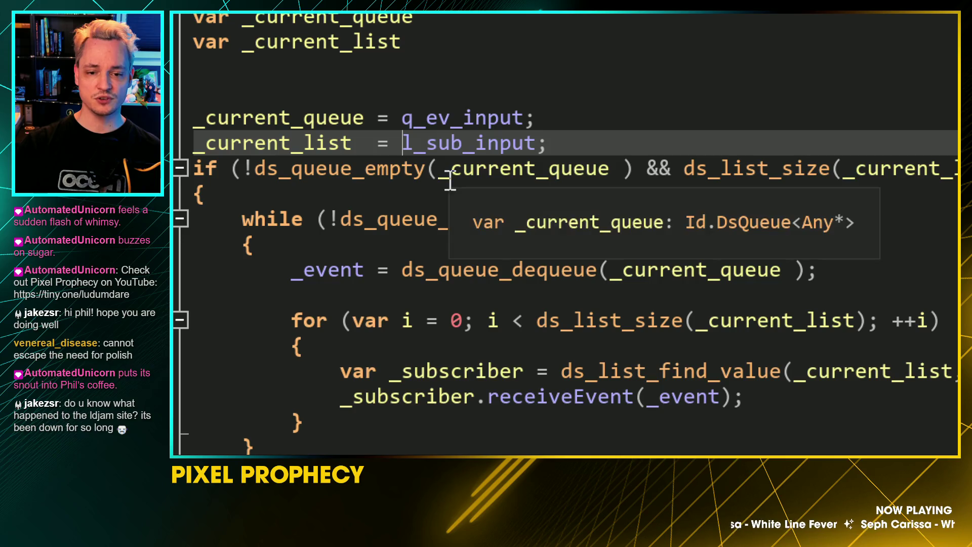
{"action": "double_click", "coordinate": [457, 125]}
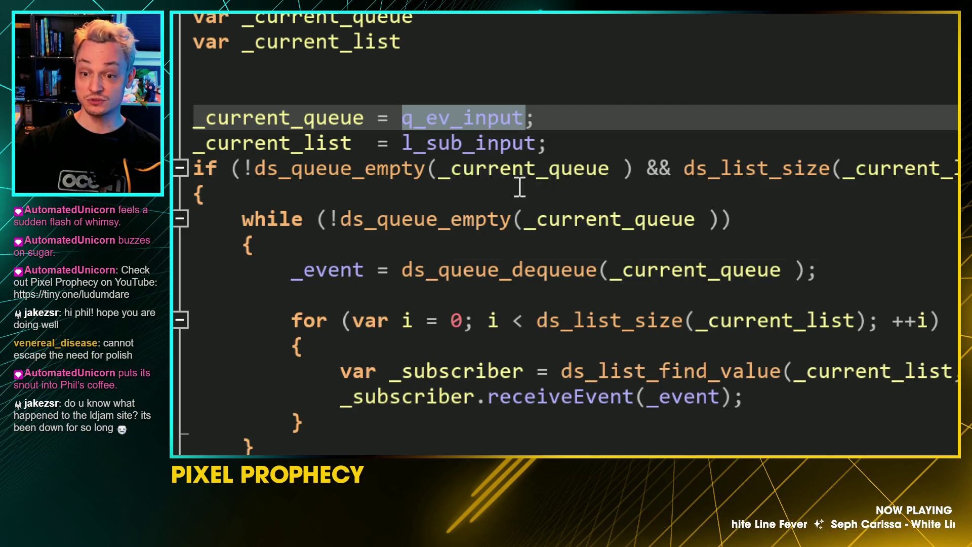
{"action": "left_click", "coordinate": [694, 169]}
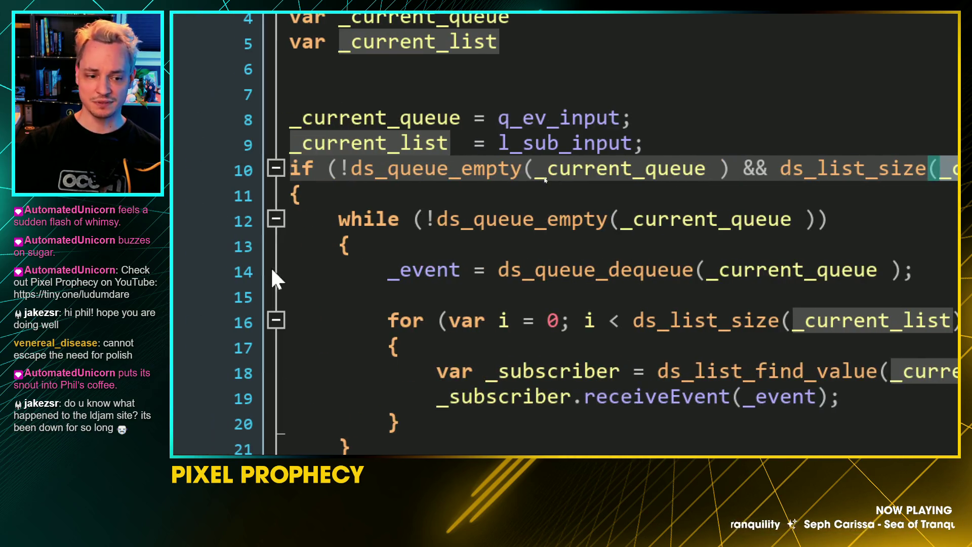
{"action": "mouse_move", "coordinate": [436, 277]}
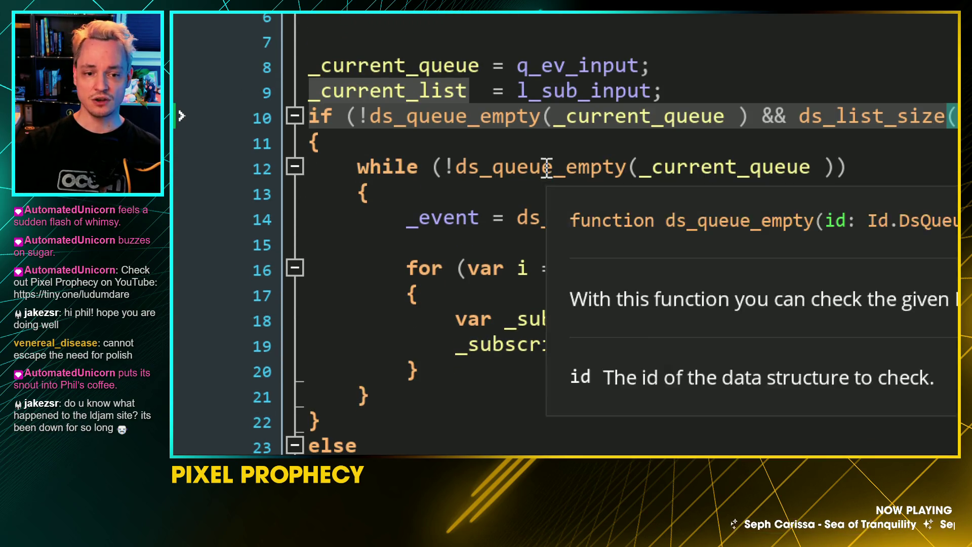
{"action": "double_click", "coordinate": [545, 168]}
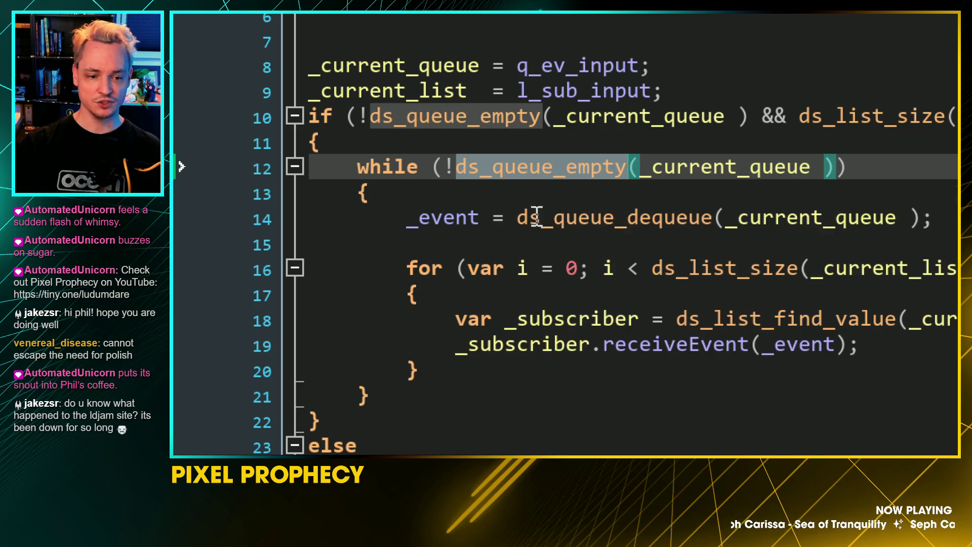
{"action": "left_click", "coordinate": [434, 239]}
{"action": "double_click", "coordinate": [445, 217]}
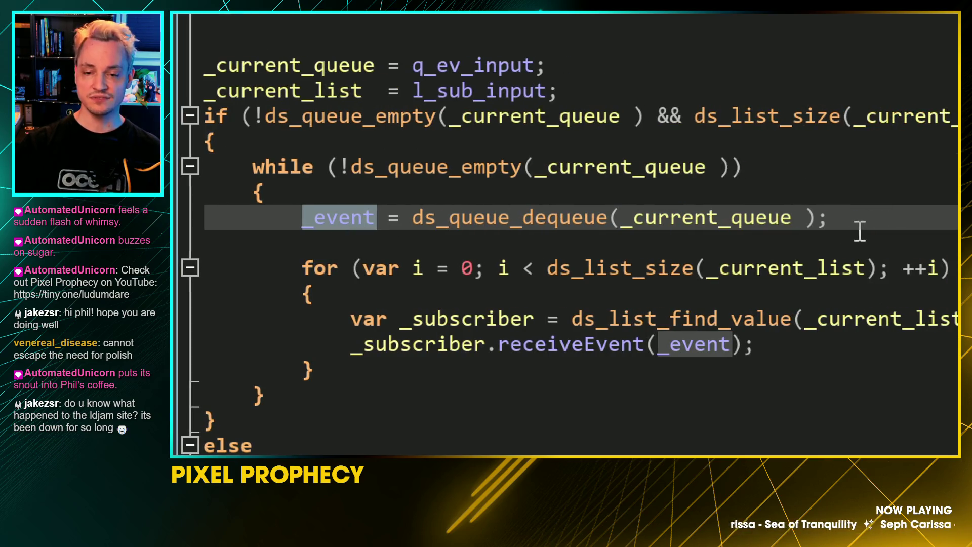
{"action": "left_click", "coordinate": [372, 273]}
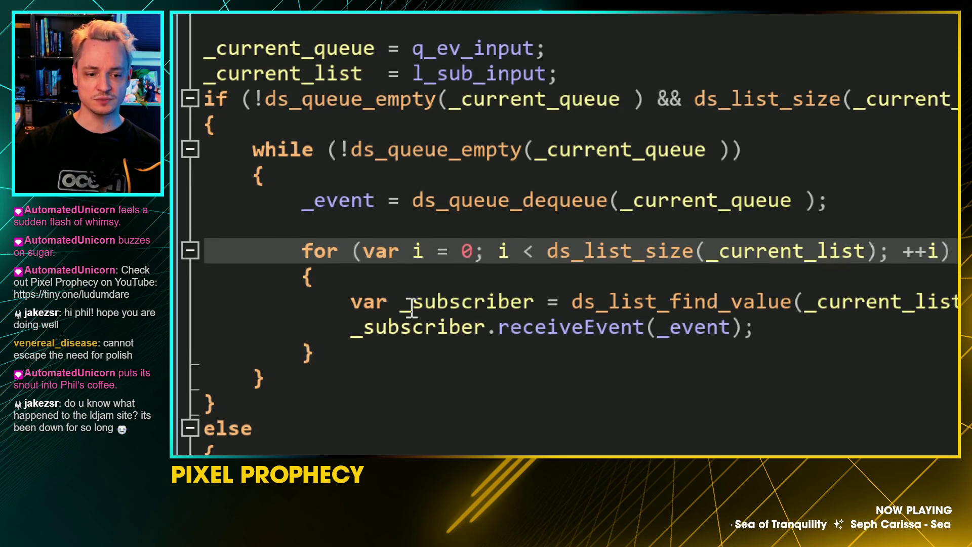
{"action": "left_click", "coordinate": [713, 326]}
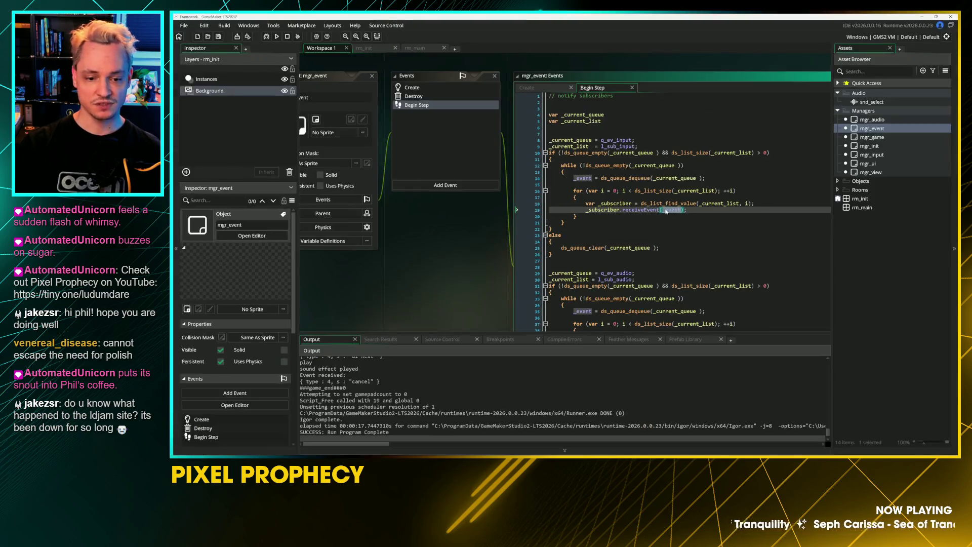
{"action": "left_click", "coordinate": [610, 222]}
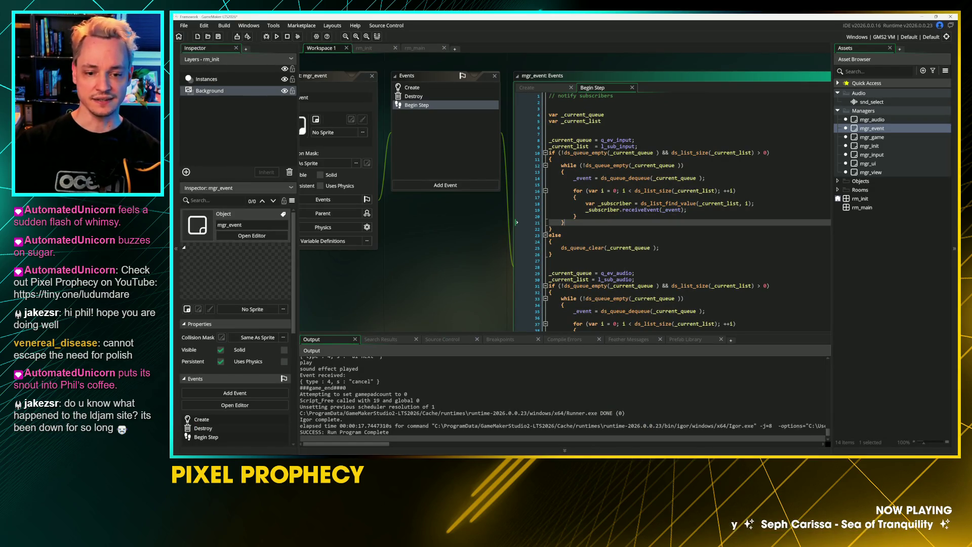
{"action": "left_click", "coordinate": [560, 235]}
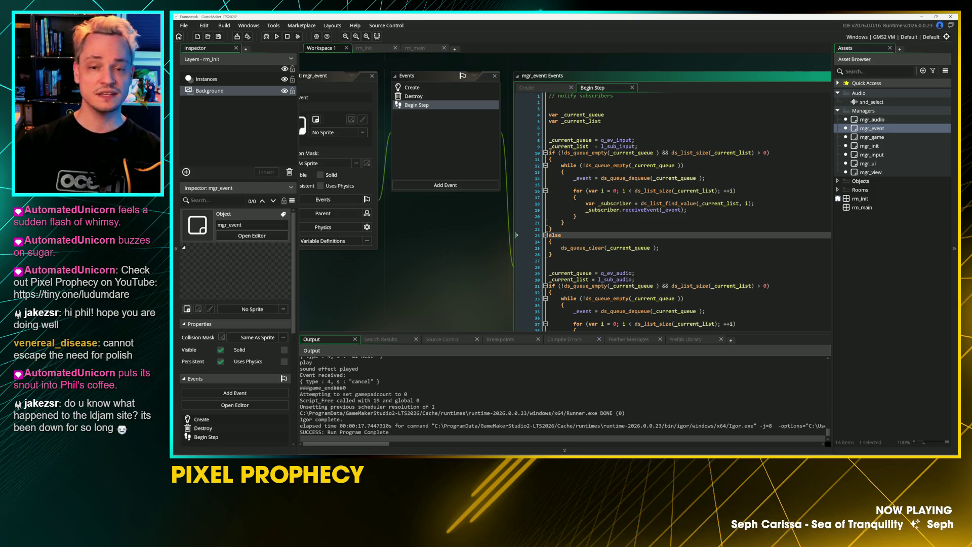
{"action": "left_click", "coordinate": [552, 254]}
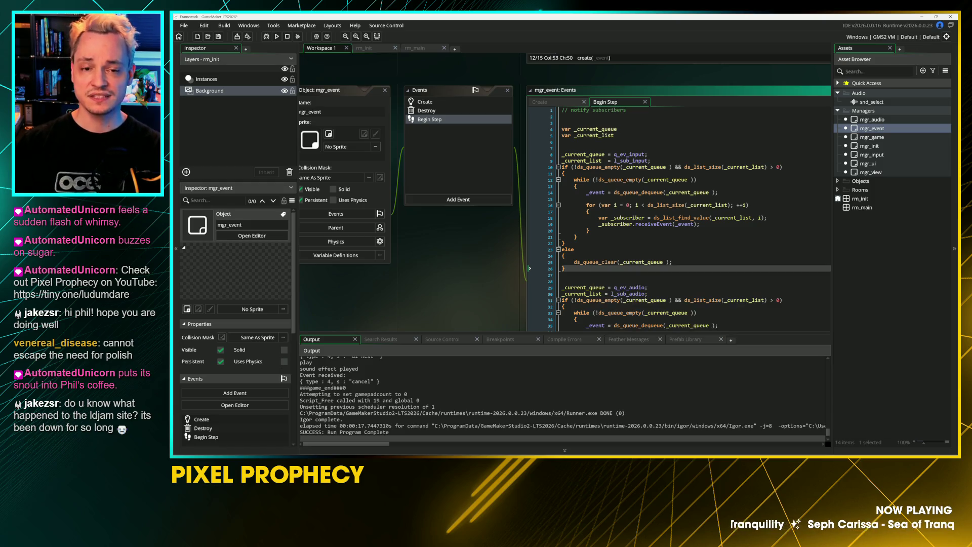
{"action": "left_click", "coordinate": [484, 200]}
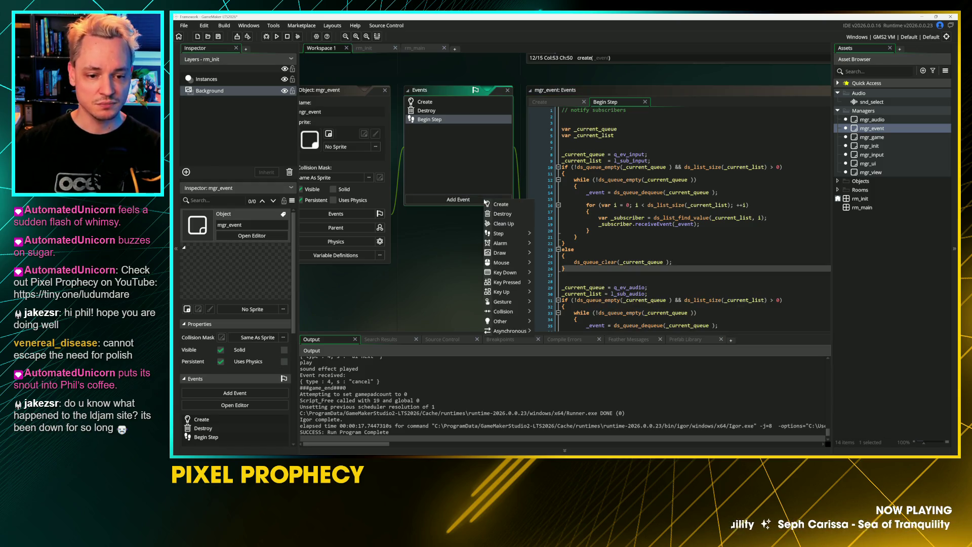
{"action": "mouse_move", "coordinate": [508, 323]}
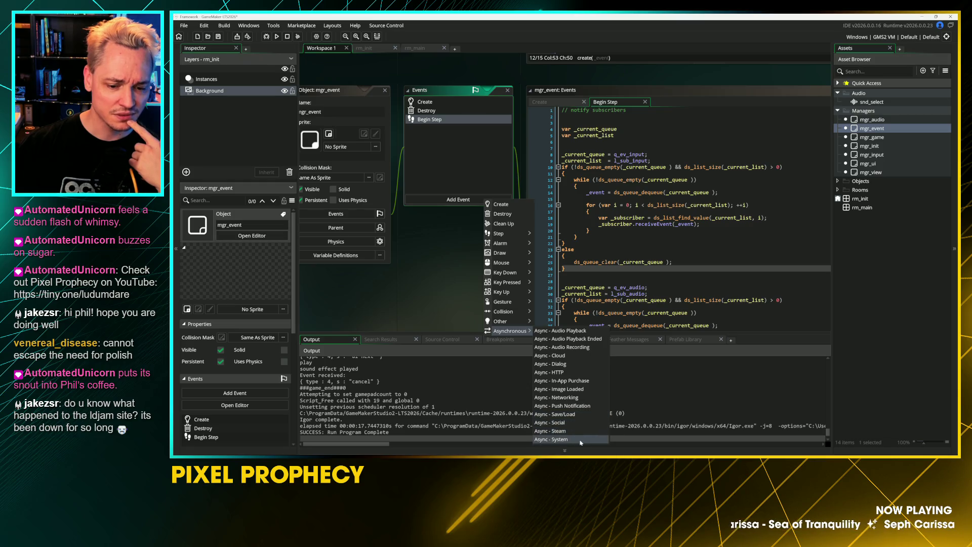
{"action": "mouse_move", "coordinate": [506, 302]}
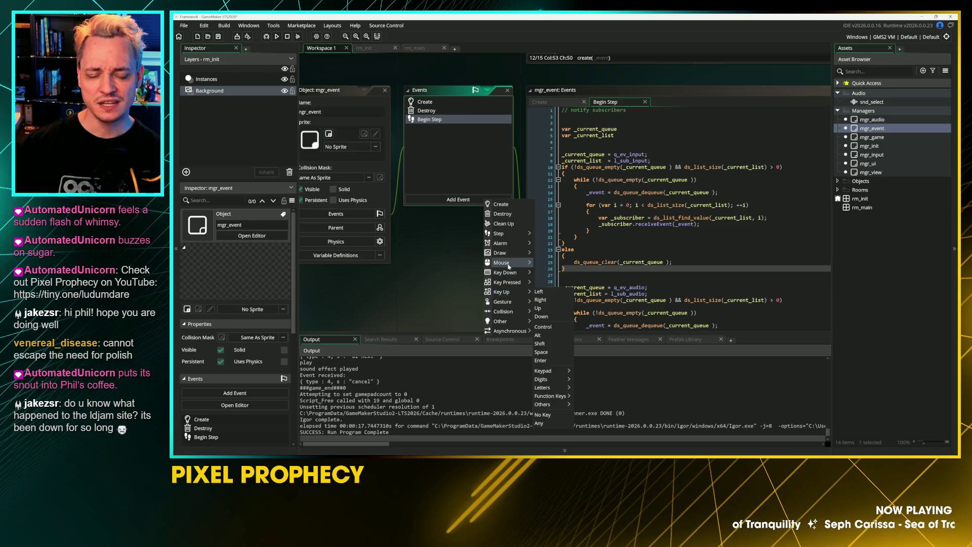
{"action": "mouse_move", "coordinate": [507, 262]}
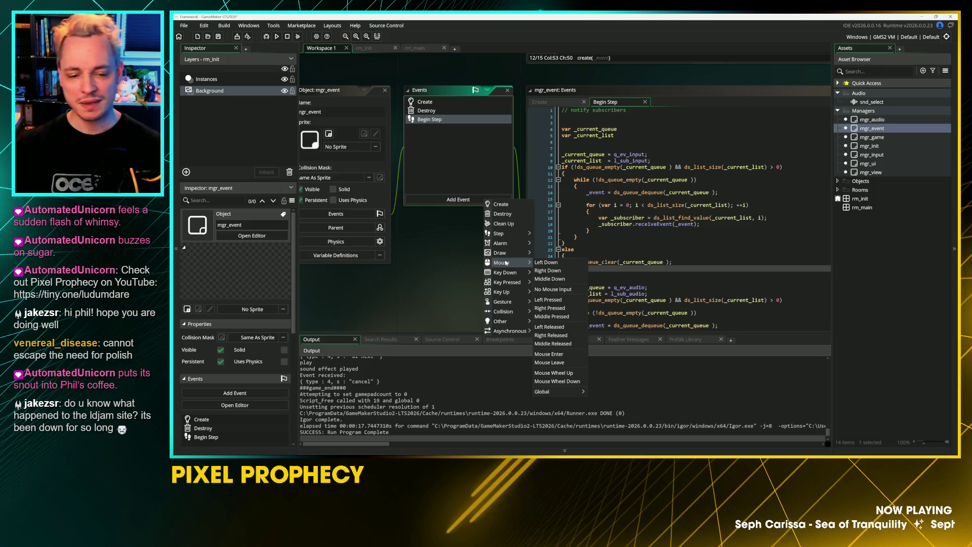
{"action": "key", "text": "Escape"}
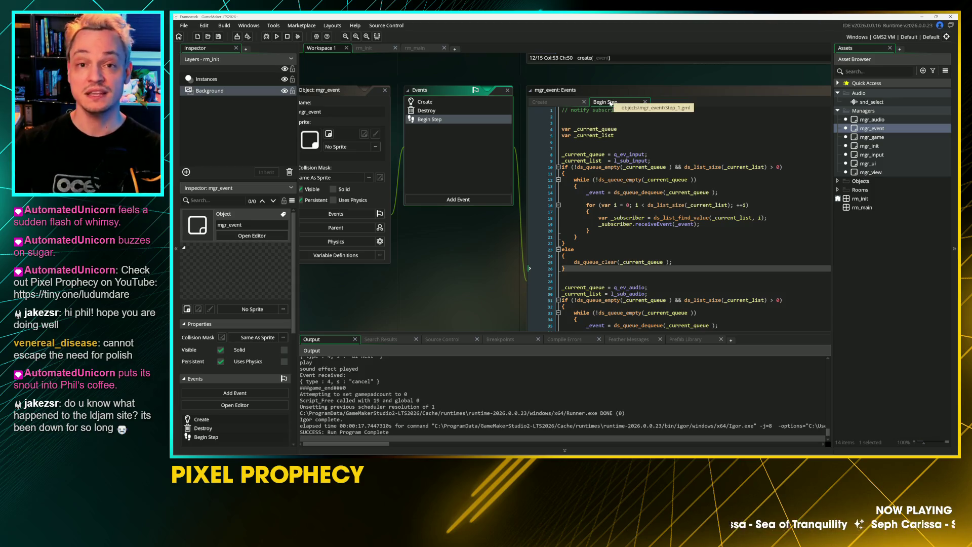
Open mgr_audio from the Asset Browser to view its AUDIO_TYPE enum and volume settings
{"action": "scroll", "coordinate": [611, 103], "scroll_direction": "down", "scroll_amount": 1}
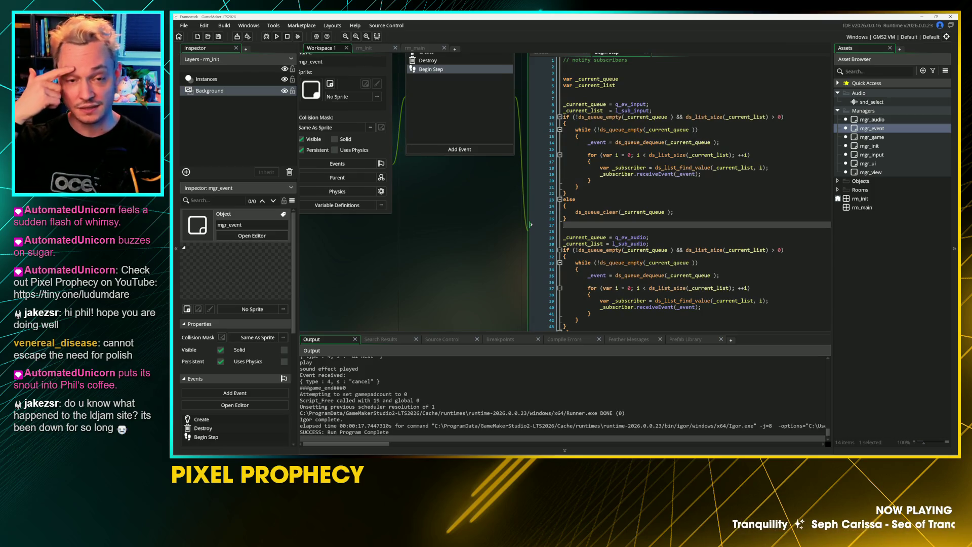
{"action": "scroll", "coordinate": [564, 192], "scroll_direction": "up", "scroll_amount": 2}
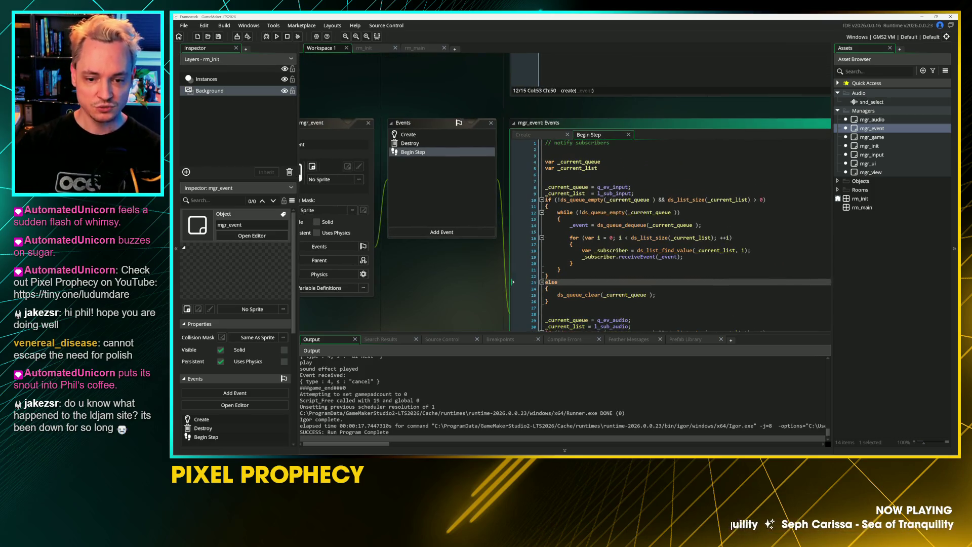
{"action": "left_click", "coordinate": [603, 256]}
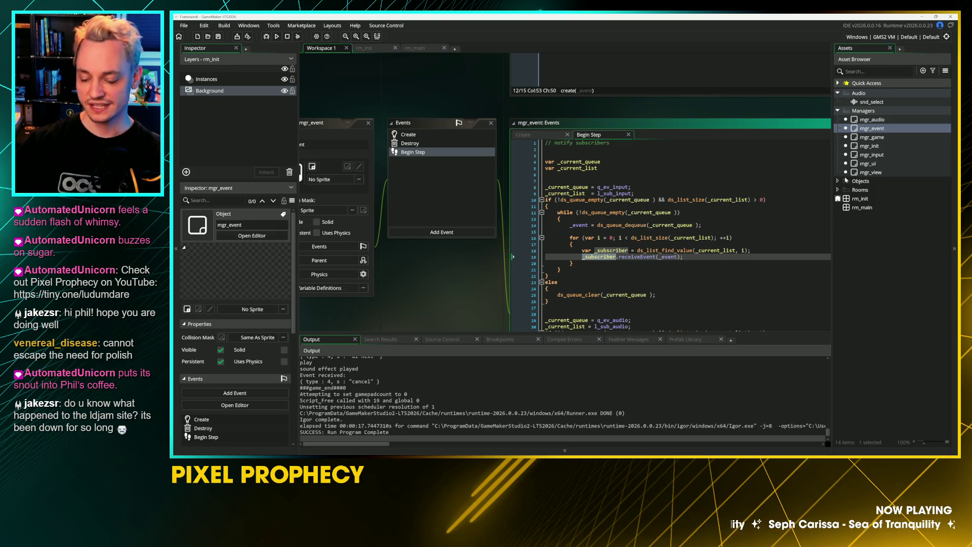
{"action": "double_click", "coordinate": [855, 119]}
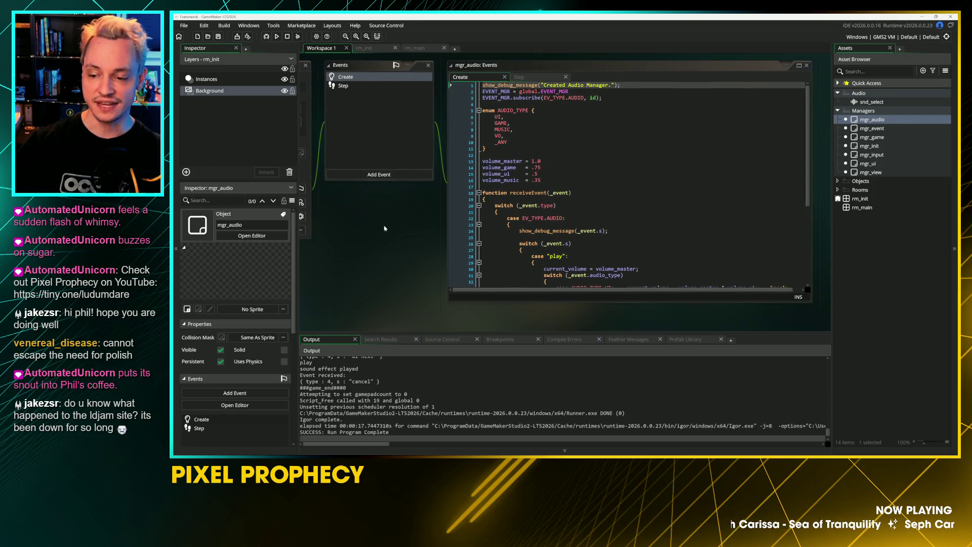
Enlarge mgr_audio's code editor and pan down to the play case's audio_play_sound_ext call
{"action": "left_click_drag", "start_coordinate": [587, 329], "coordinate": [585, 338]}
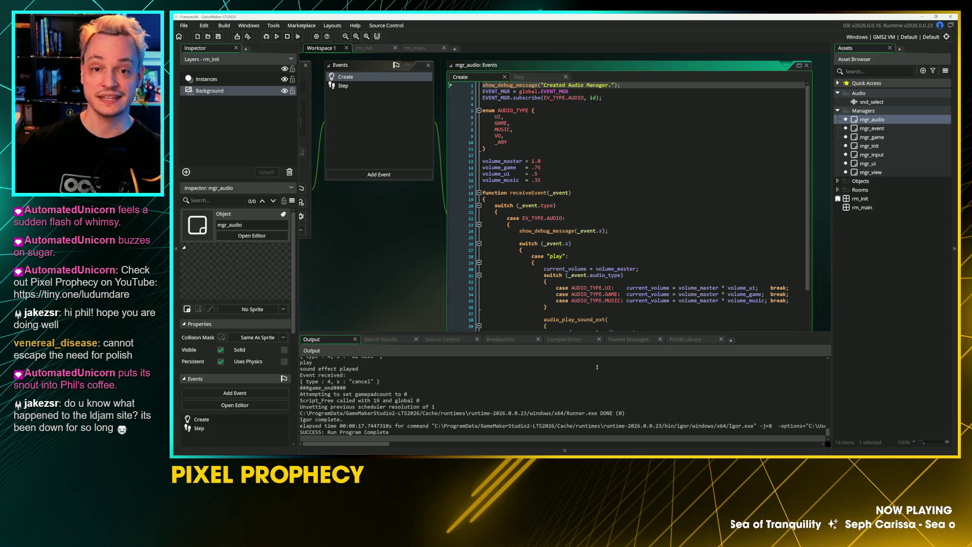
{"action": "mouse_move", "coordinate": [419, 282]}
{"action": "left_mouse_down"}
{"action": "mouse_move", "coordinate": [377, 227]}
{"action": "mouse_move", "coordinate": [386, 249]}
{"action": "left_mouse_up"}
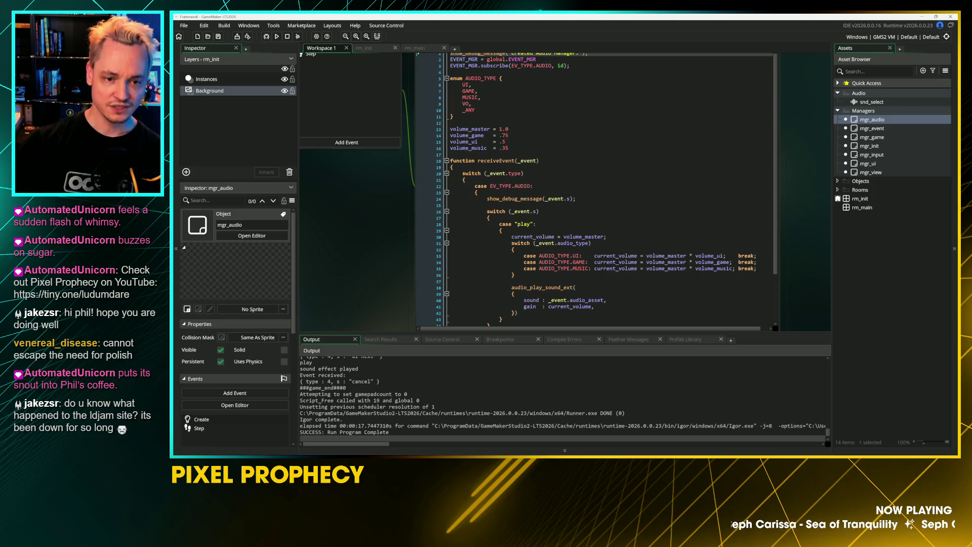
{"action": "left_click", "coordinate": [515, 134]}
{"action": "left_click", "coordinate": [631, 160]}
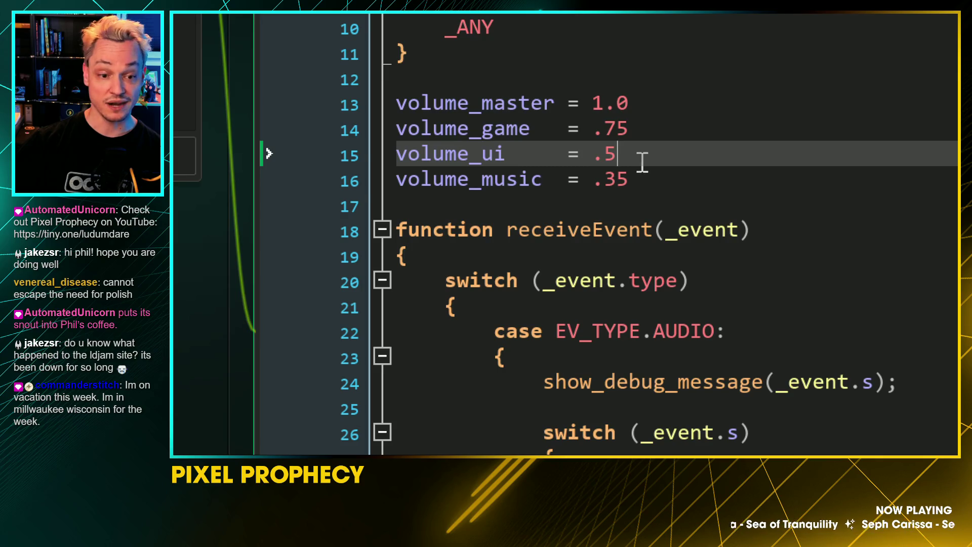
{"action": "left_click", "coordinate": [506, 161]}
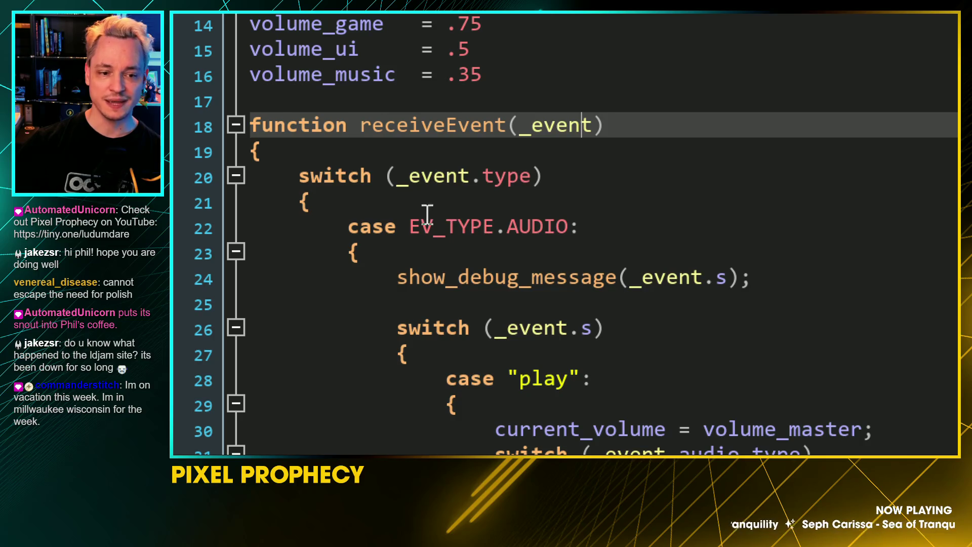
{"action": "left_click_drag", "start_coordinate": [398, 226], "coordinate": [558, 231]}
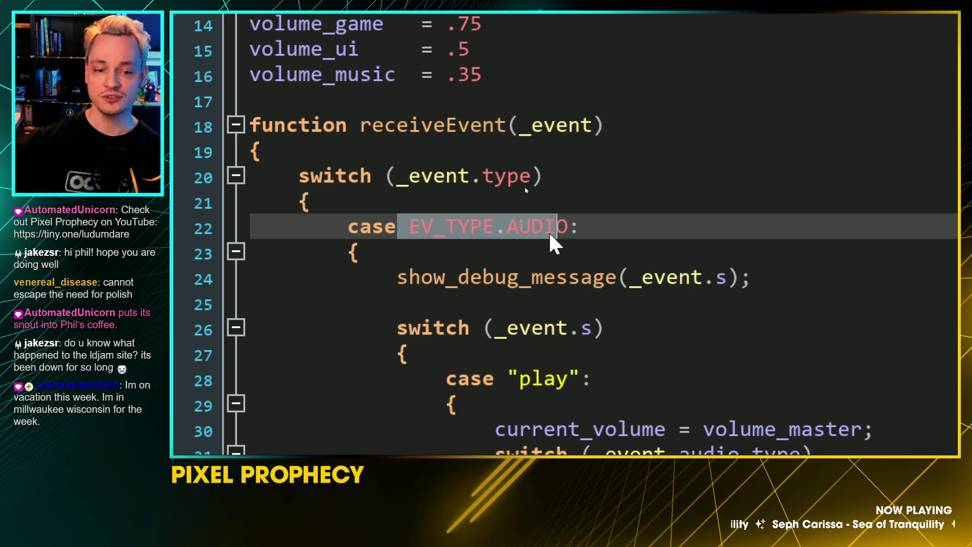
{"action": "left_click", "coordinate": [483, 227]}
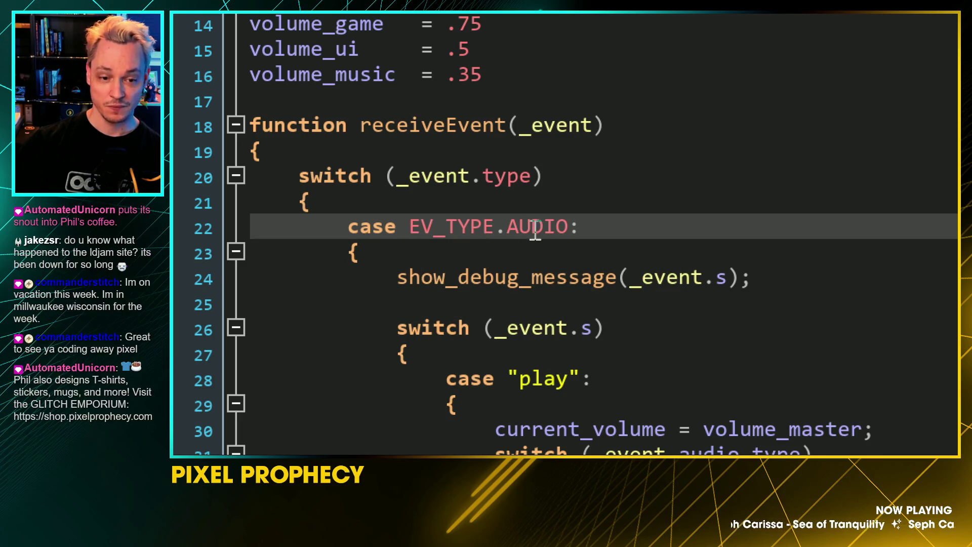
{"action": "mouse_move", "coordinate": [393, 289]}
{"action": "left_mouse_down"}
{"action": "mouse_move", "coordinate": [764, 305]}
{"action": "mouse_move", "coordinate": [763, 292]}
{"action": "left_mouse_up"}
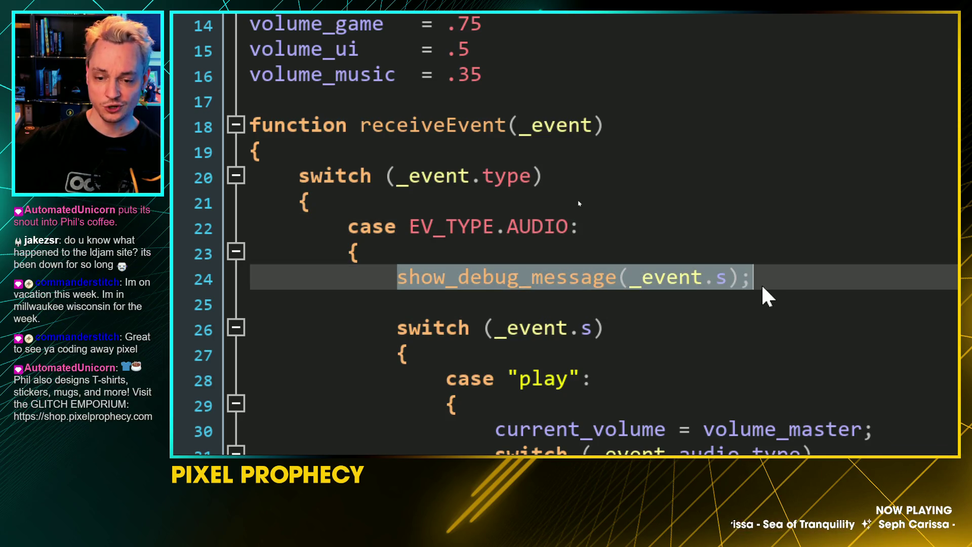
{"action": "scroll", "coordinate": [770, 369], "scroll_direction": "down", "scroll_amount": 2}
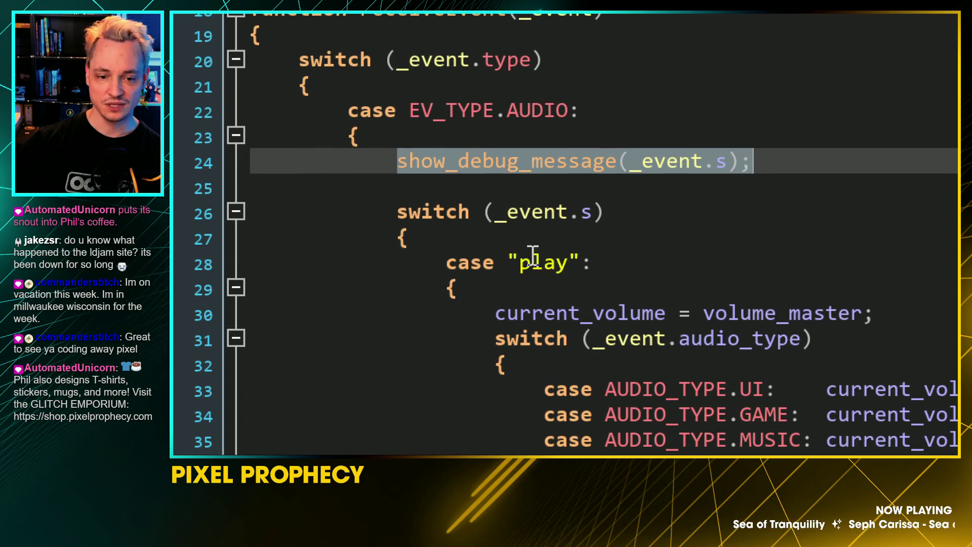
{"action": "left_click_drag", "start_coordinate": [484, 212], "coordinate": [589, 216]}
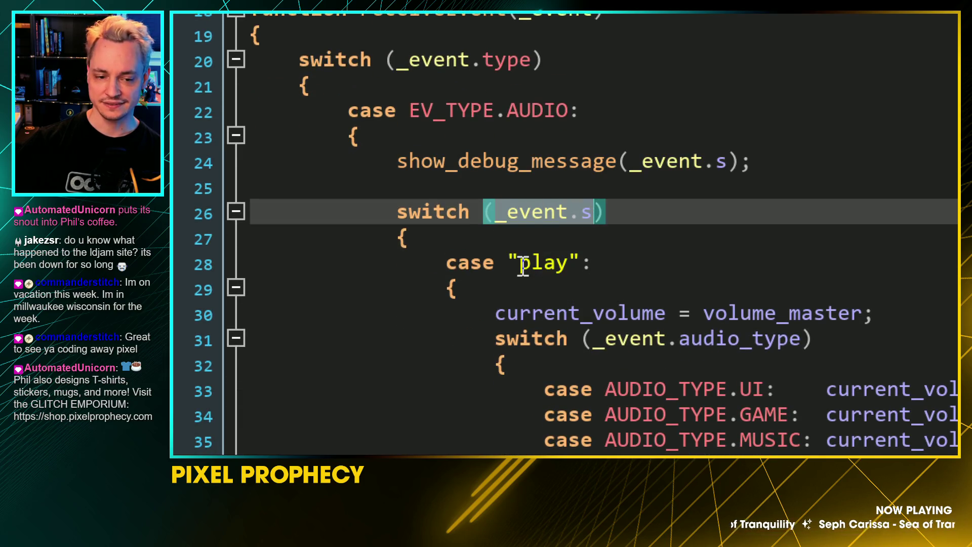
{"action": "left_click_drag", "start_coordinate": [509, 264], "coordinate": [571, 268]}
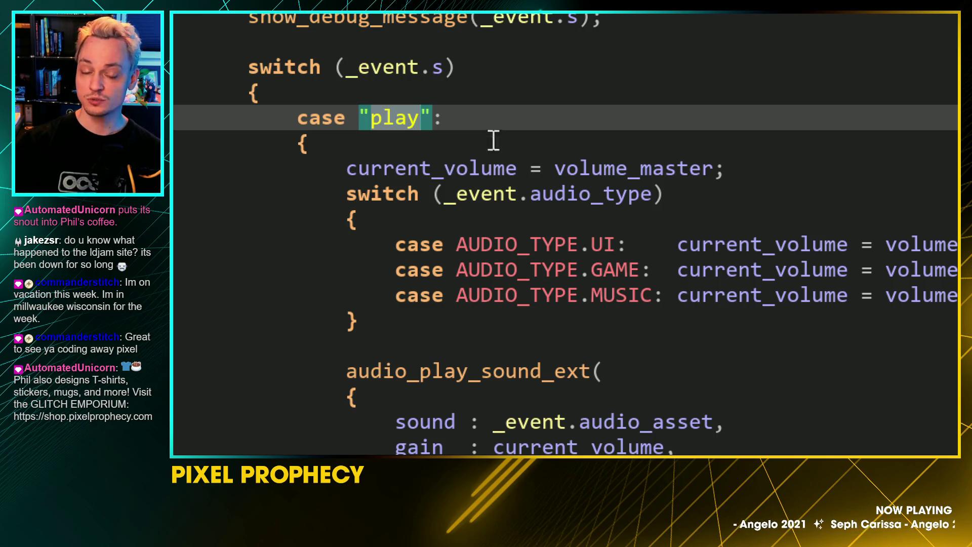
{"action": "mouse_move", "coordinate": [530, 249]}
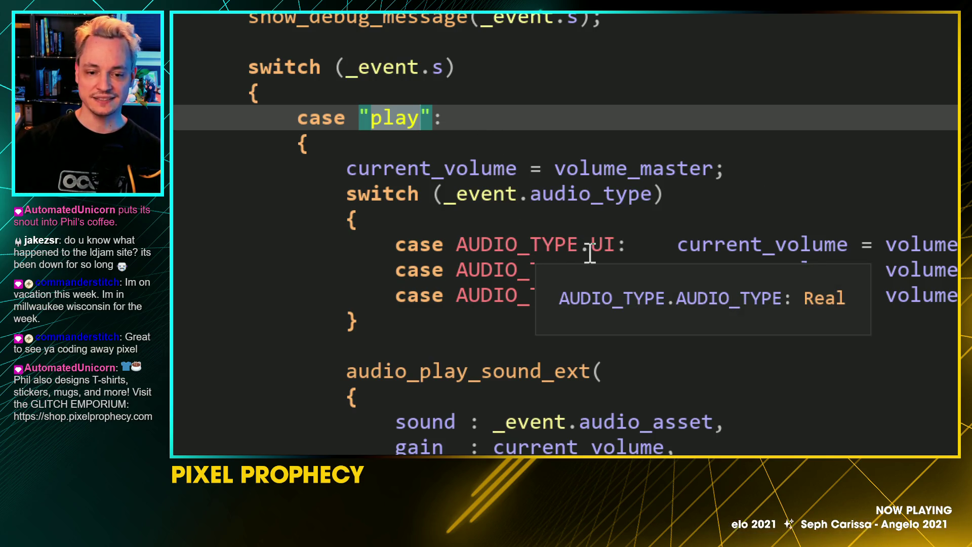
{"action": "left_click", "coordinate": [591, 248]}
{"action": "scroll", "coordinate": [896, 247], "scroll_direction": "right", "scroll_amount": 5}
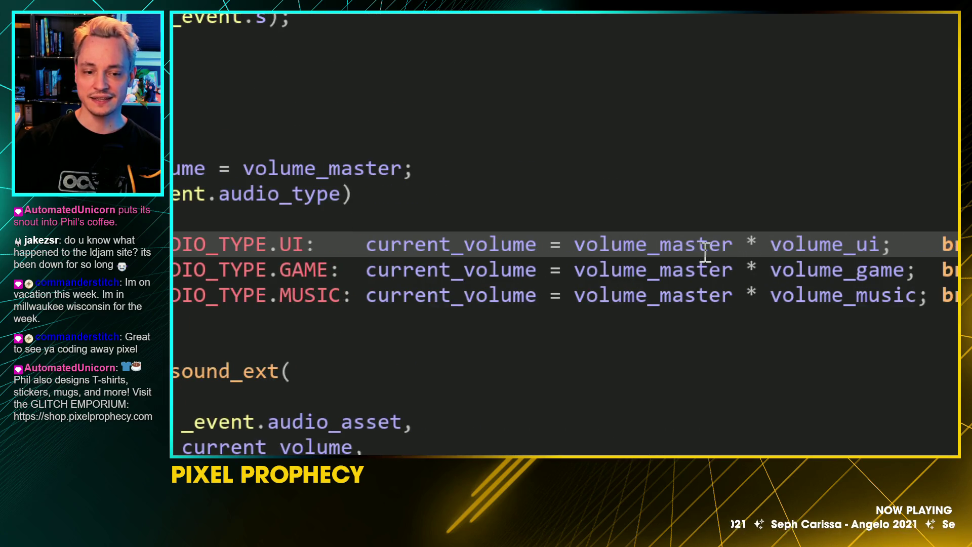
{"action": "mouse_move", "coordinate": [835, 259]}
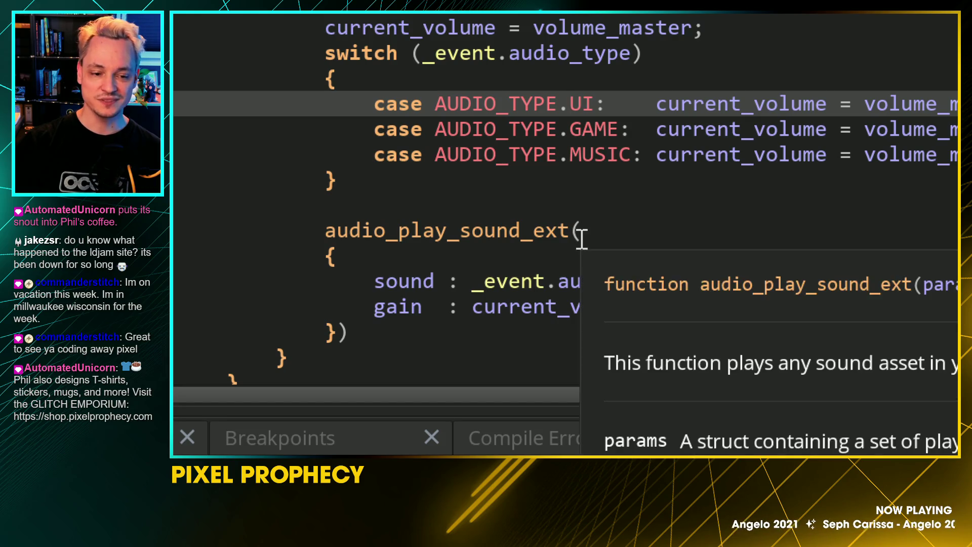
{"action": "left_click", "coordinate": [483, 281]}
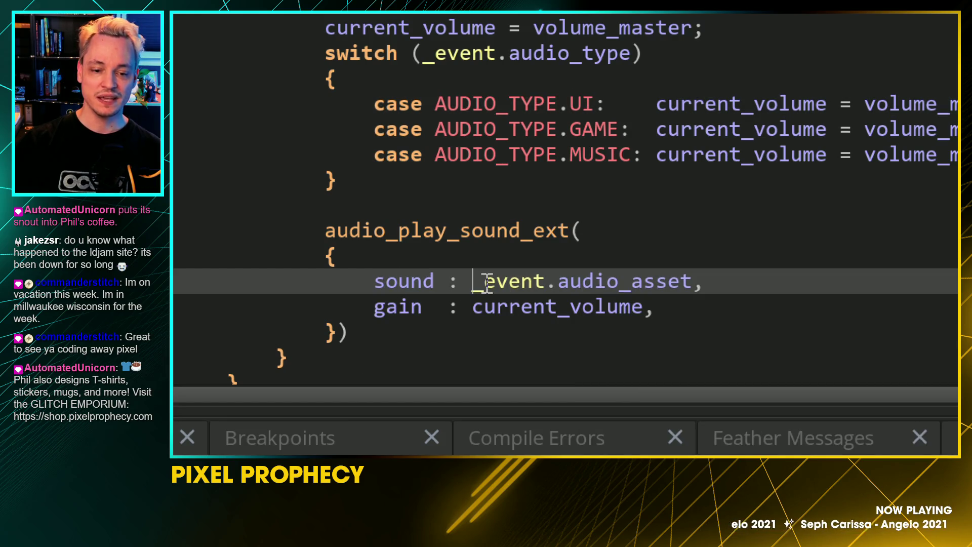
{"action": "double_click", "coordinate": [610, 281]}
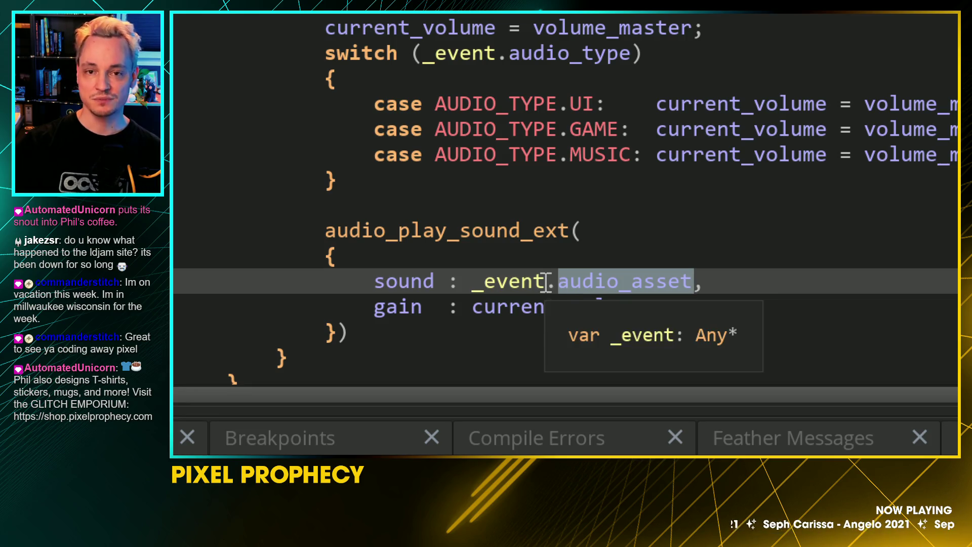
{"action": "left_click", "coordinate": [487, 310]}
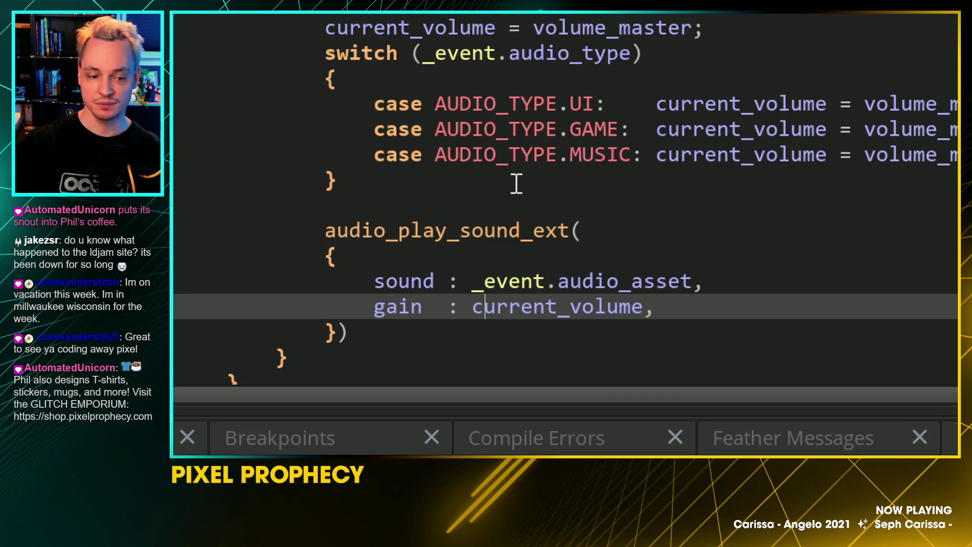
{"action": "scroll", "coordinate": [442, 270], "scroll_direction": "up", "scroll_amount": 3}
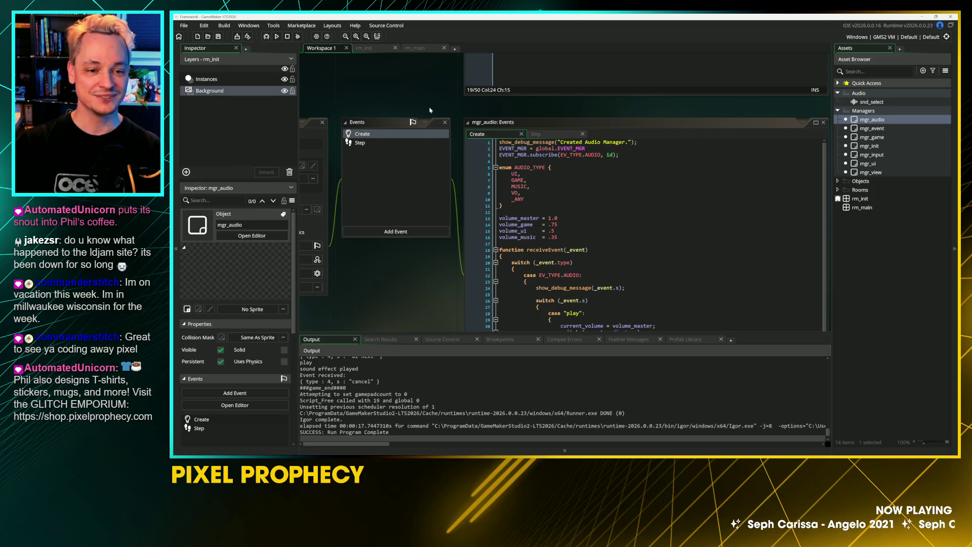
Select mgr_ui in the Asset Browser, make the audio code window taller, and pan to the volume variables
{"action": "scroll", "coordinate": [363, 283], "scroll_direction": "down", "scroll_amount": 3}
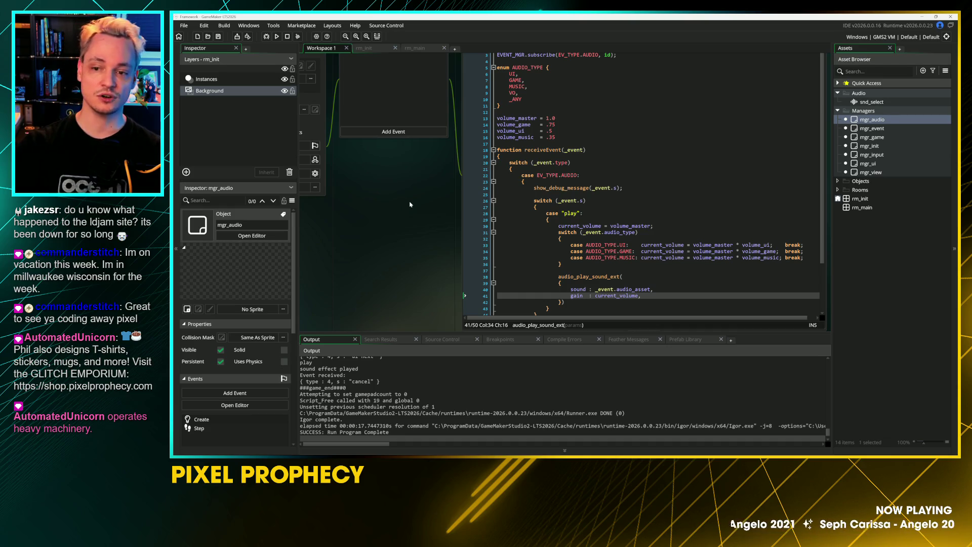
{"action": "left_click", "coordinate": [883, 163]}
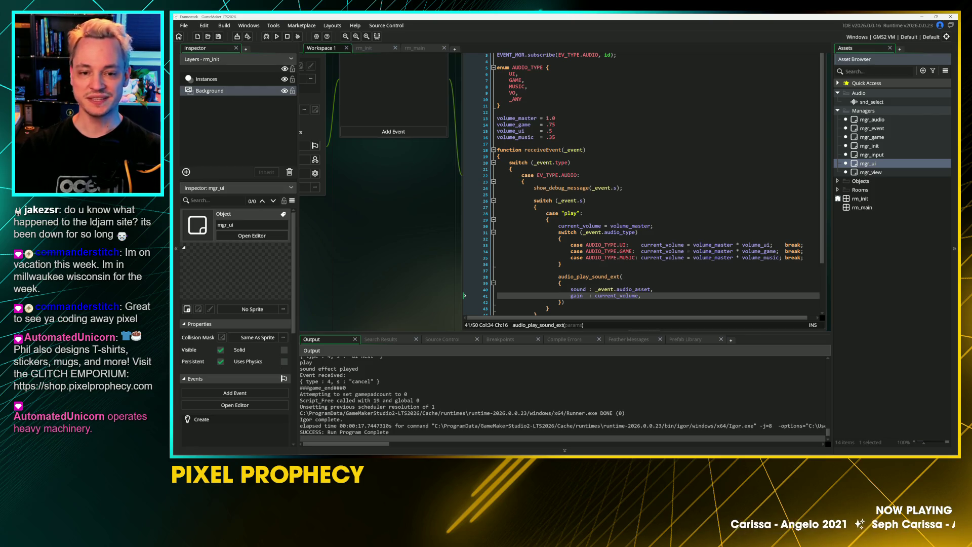
{"action": "left_click", "coordinate": [532, 251]}
{"action": "scroll", "coordinate": [640, 192], "scroll_direction": "down", "scroll_amount": 2}
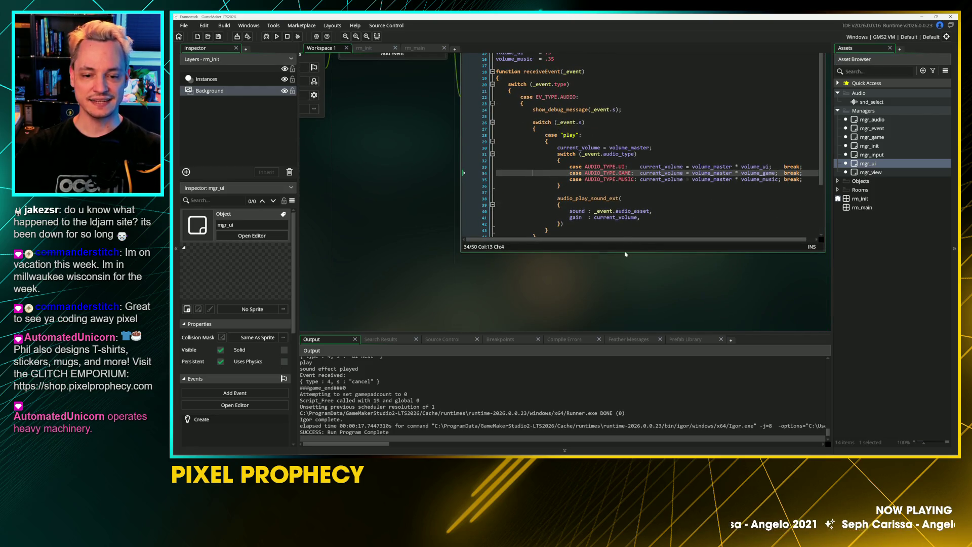
{"action": "left_click_drag", "start_coordinate": [624, 252], "coordinate": [624, 325]}
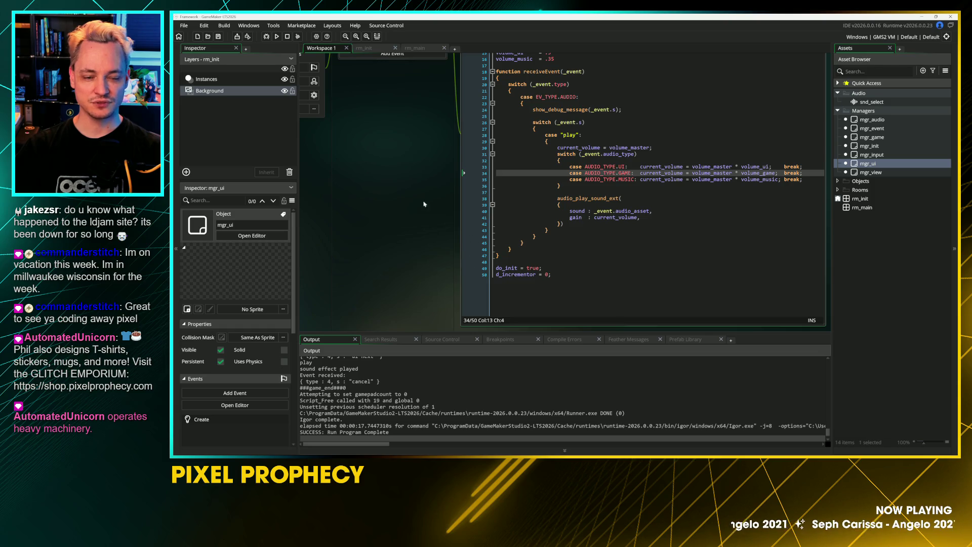
{"action": "scroll", "coordinate": [391, 275], "scroll_direction": "up", "scroll_amount": 2}
{"action": "left_click_drag", "start_coordinate": [379, 194], "coordinate": [329, 207]}
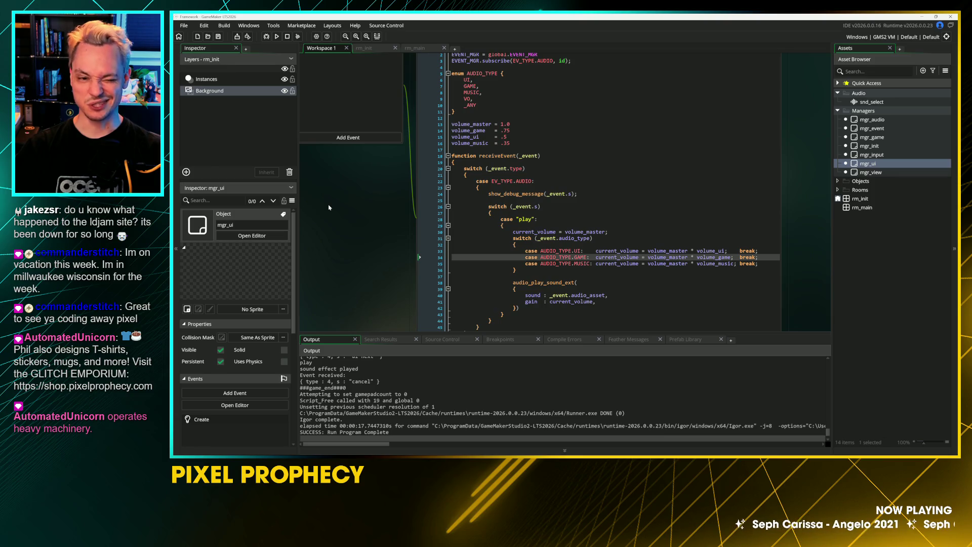
{"action": "left_click", "coordinate": [510, 143]}
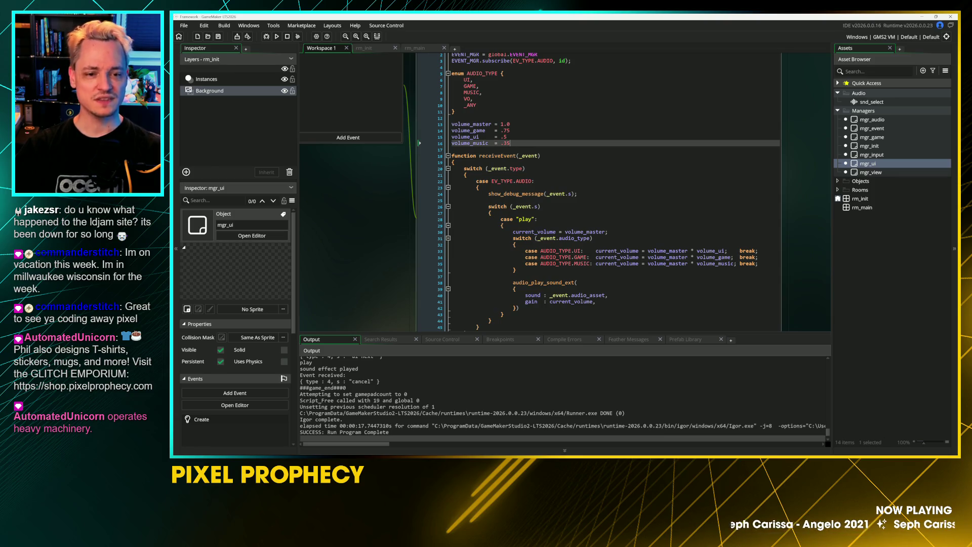
Run the game and trigger ui next and ui prev sounds at volume_ui .5
{"action": "left_click", "coordinate": [505, 137]}
{"action": "key", "text": "F5"}
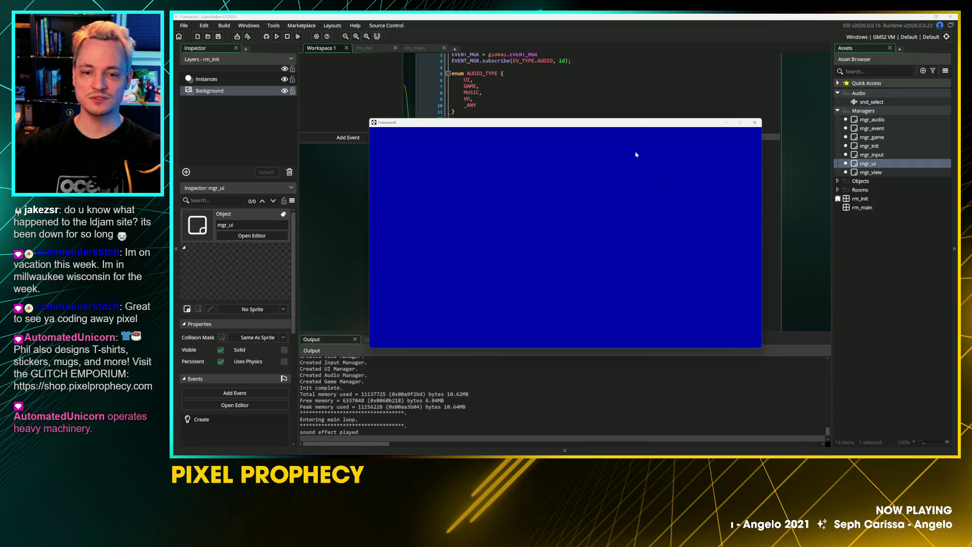
{"action": "key", "text": "space"}
{"action": "key", "text": "space"}
{"action": "key", "text": "space"}
{"action": "key", "text": "Left"}
{"action": "key", "text": "Left"}
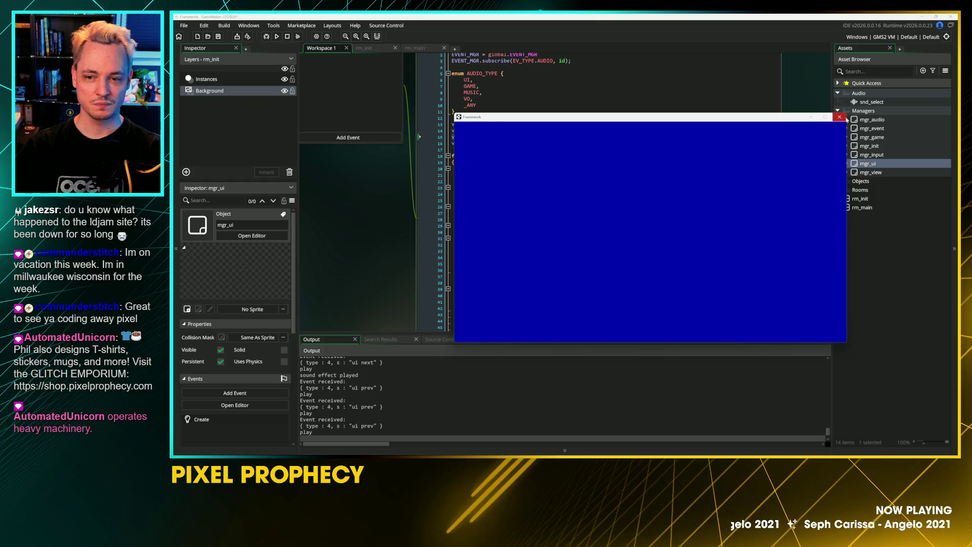
{"action": "left_click", "coordinate": [839, 117]}
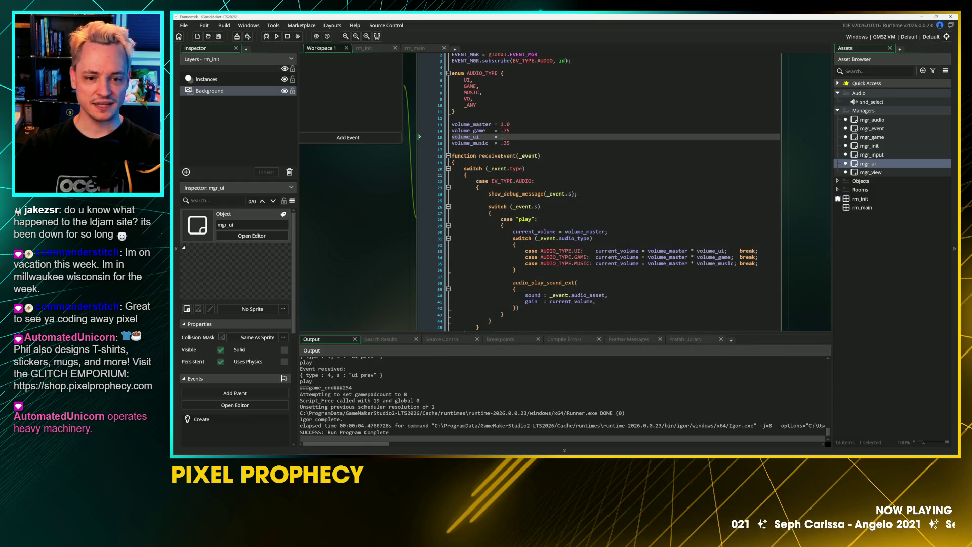
Rerun with volume_ui at .1, test ui prev sounds, then restore volume_ui to .5
{"action": "key", "text": "F5"}
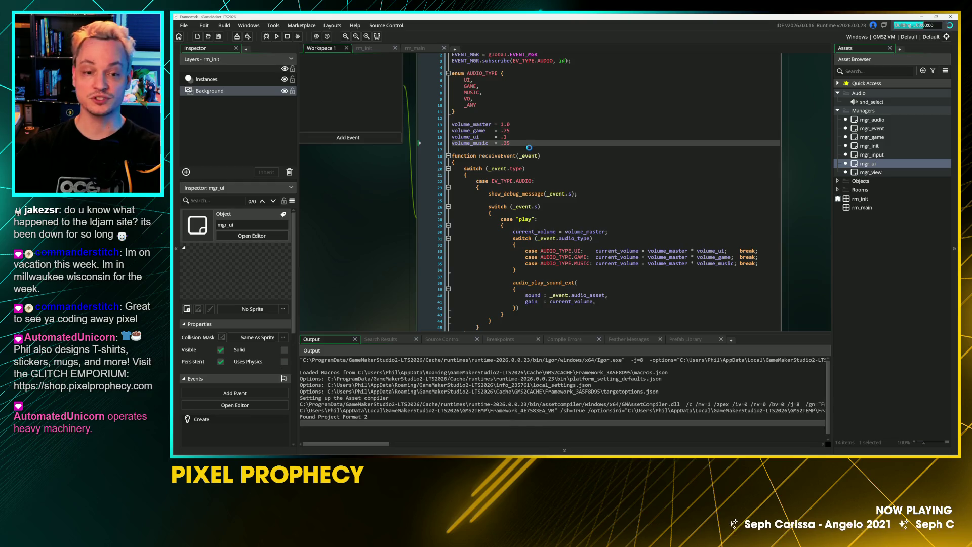
{"action": "key", "text": "Left"}
{"action": "key", "text": "Left"}
{"action": "key", "text": "Left"}
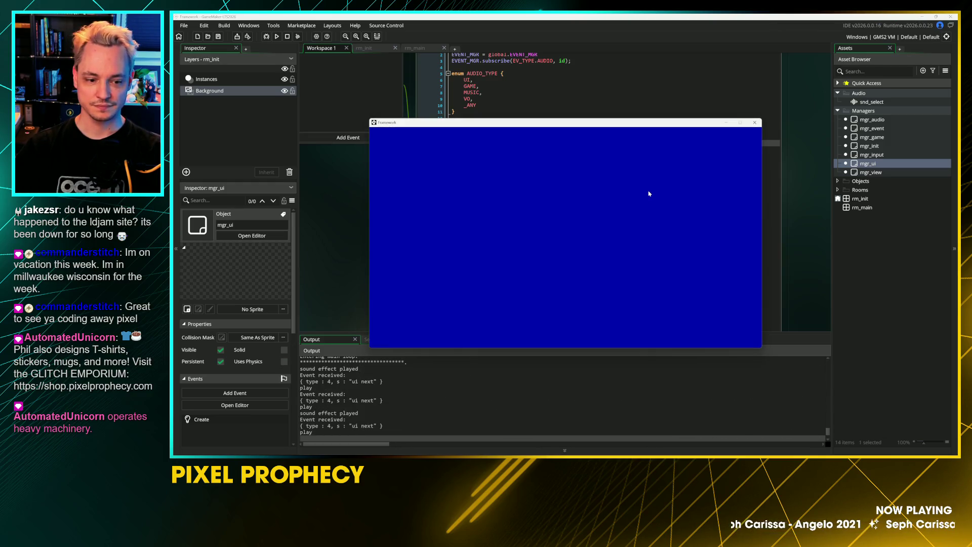
{"action": "left_click", "coordinate": [754, 123]}
{"action": "left_click", "coordinate": [506, 136]}
{"action": "key", "text": "BackSpace"}
{"action": "type", "text": "5"}
{"action": "left_click", "coordinate": [521, 162]}
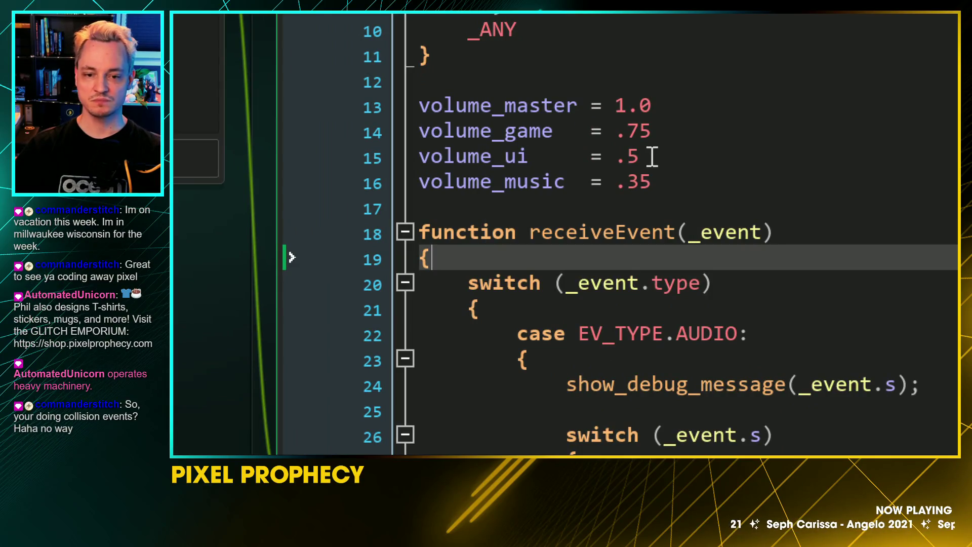
{"action": "double_click", "coordinate": [633, 157]}
{"action": "left_click", "coordinate": [636, 205]}
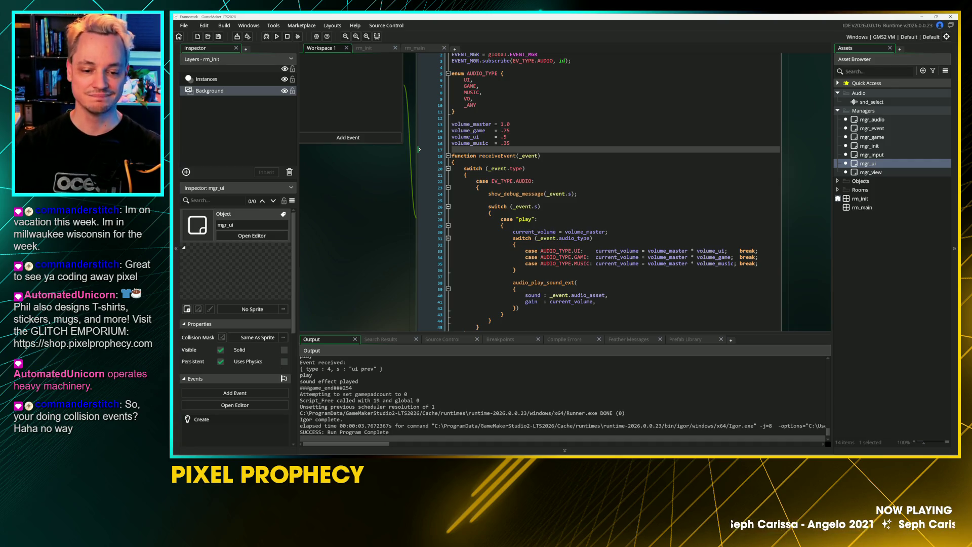
Run the game with F5 and play four sound effects with Space
{"action": "scroll", "coordinate": [384, 213], "scroll_direction": "down", "scroll_amount": 2}
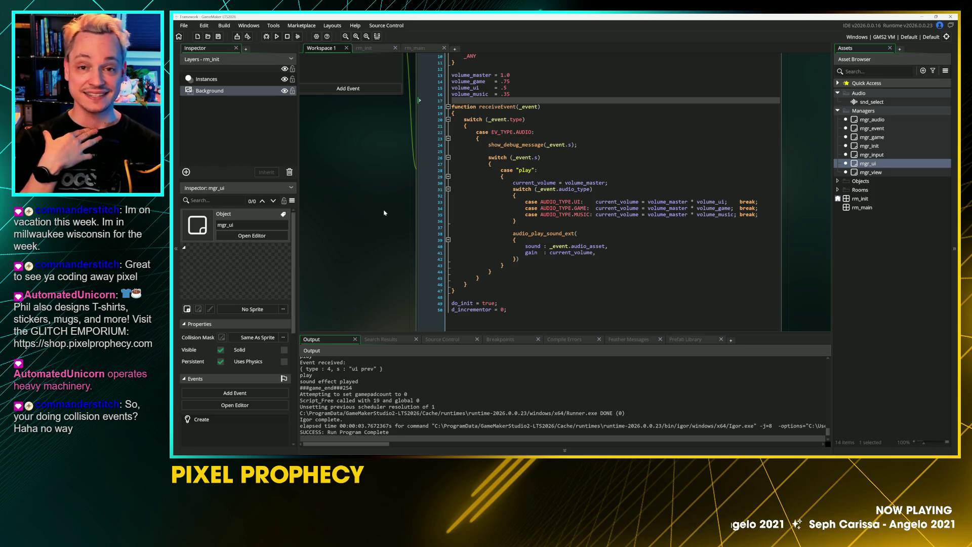
{"action": "scroll", "coordinate": [367, 227], "scroll_direction": "up", "scroll_amount": 2}
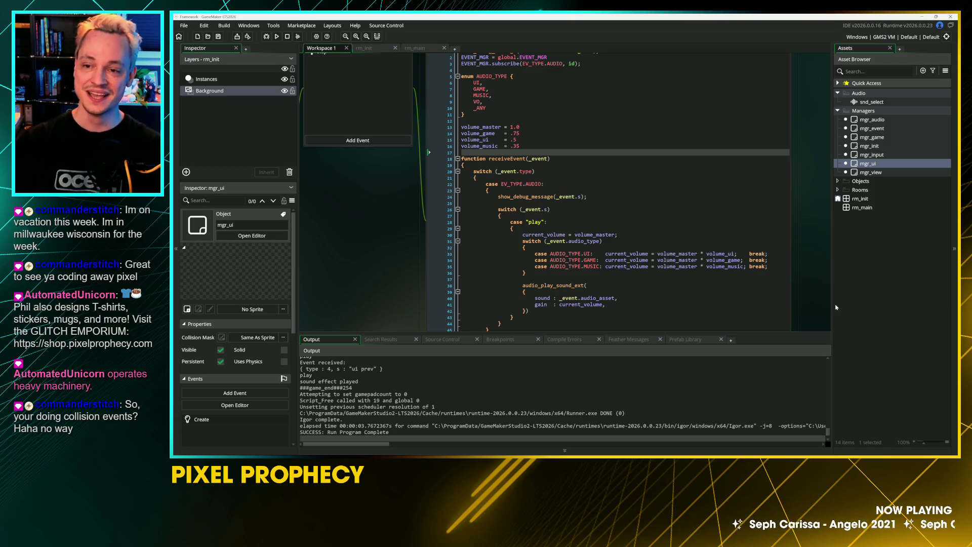
{"action": "scroll", "coordinate": [375, 243], "scroll_direction": "up", "scroll_amount": 1}
{"action": "key", "text": "F5"}
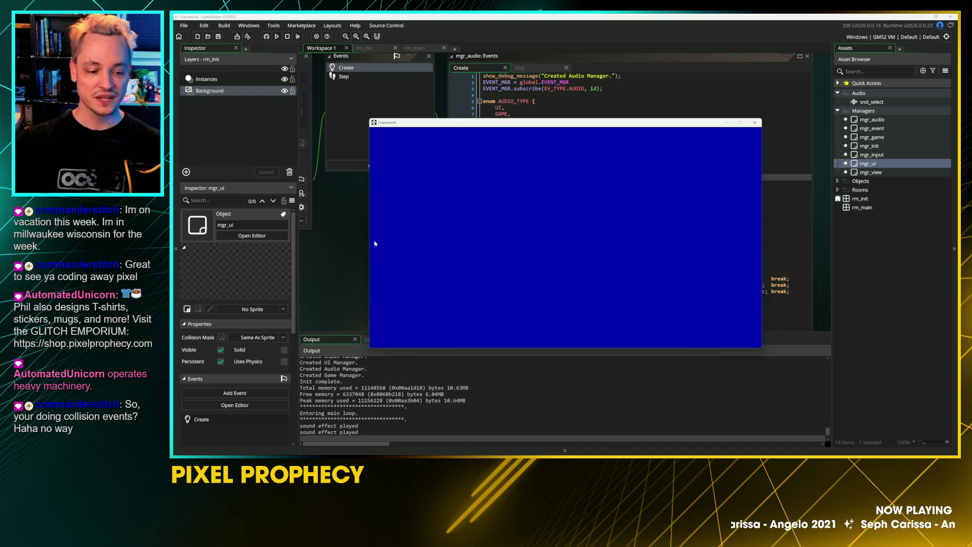
{"action": "key", "text": "space"}
{"action": "key", "text": "space"}
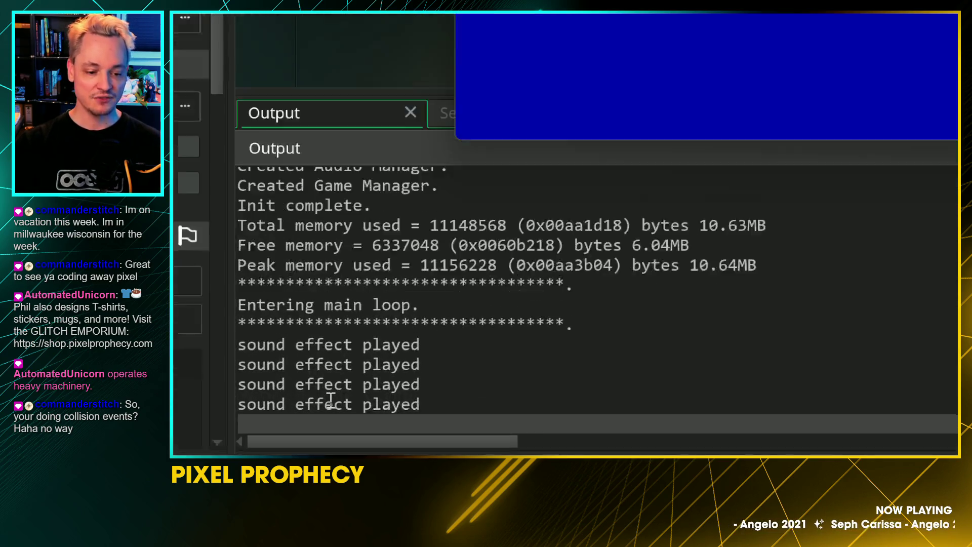
{"action": "key", "text": "space"}
{"action": "key", "text": "space"}
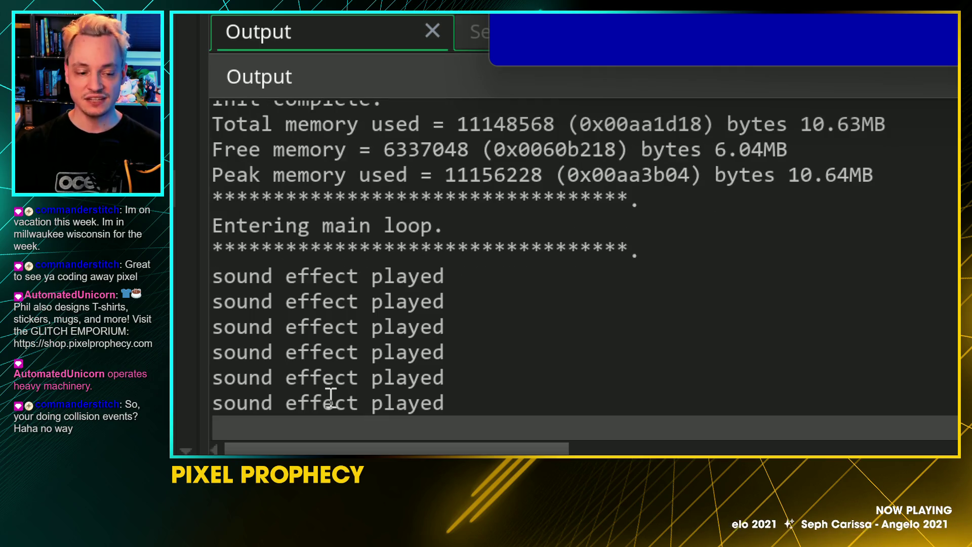
{"action": "key", "text": "space"}
{"action": "key", "text": "space"}
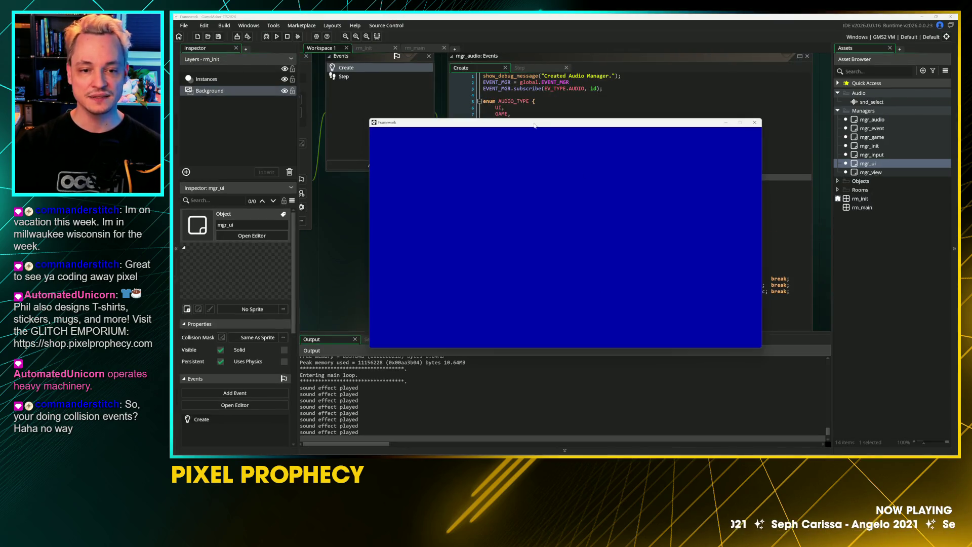
{"action": "key", "text": "space"}
{"action": "key", "text": "space"}
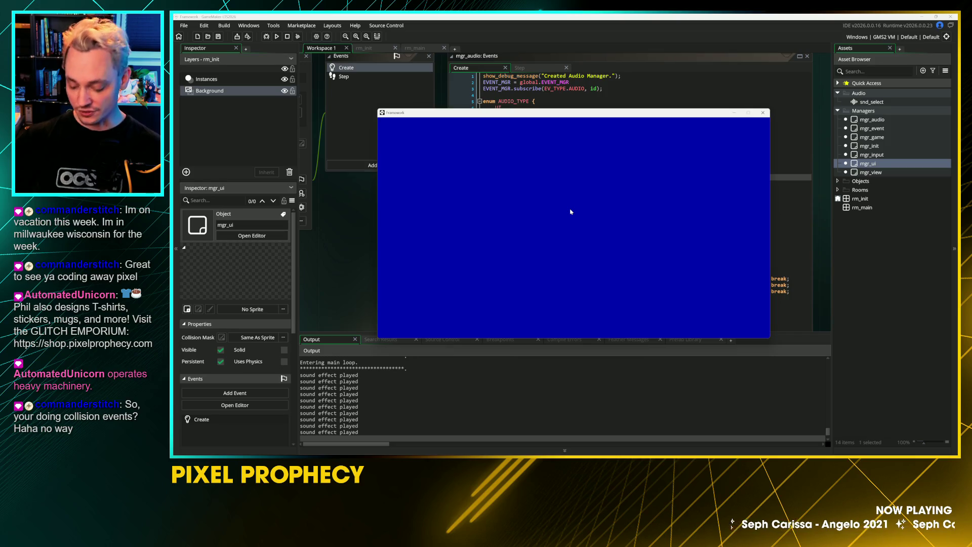
Fire the ui next and ui prev sounds, then send a cancel event to end the game
{"action": "key", "text": "Right"}
{"action": "key", "text": "Left"}
{"action": "key", "text": "Left"}
{"action": "key", "text": "Left"}
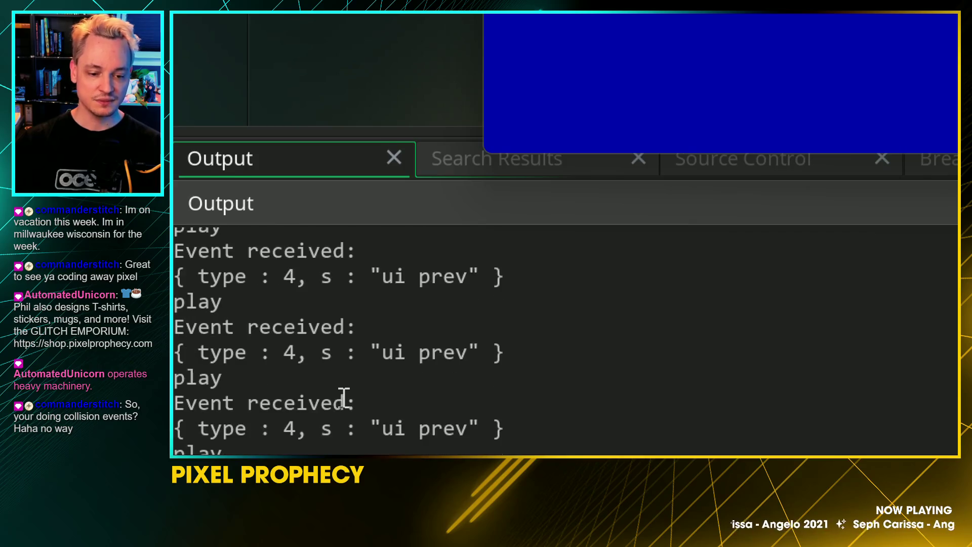
{"action": "key", "text": "Right"}
{"action": "key", "text": "Right"}
{"action": "key", "text": "Right"}
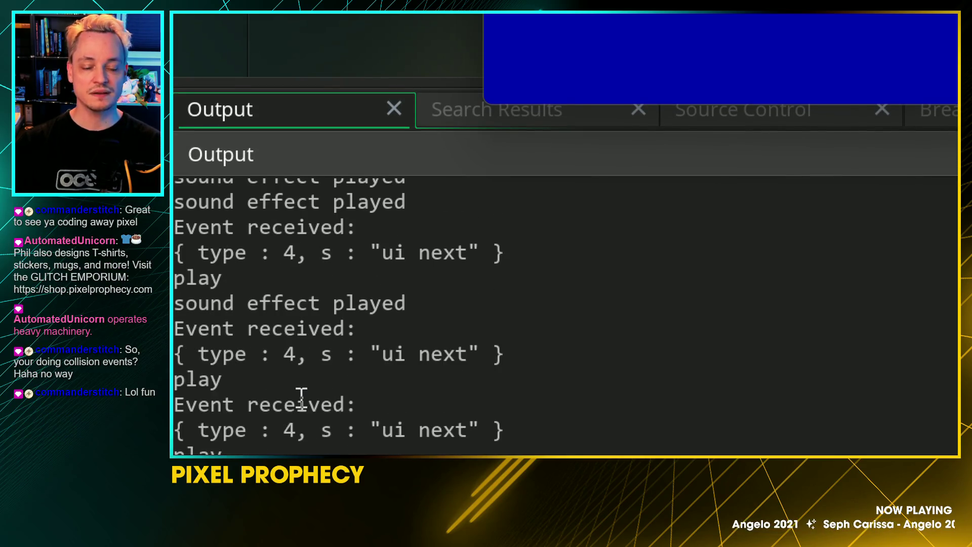
{"action": "key", "text": "Left"}
{"action": "key", "text": "Left"}
{"action": "key", "text": "Left"}
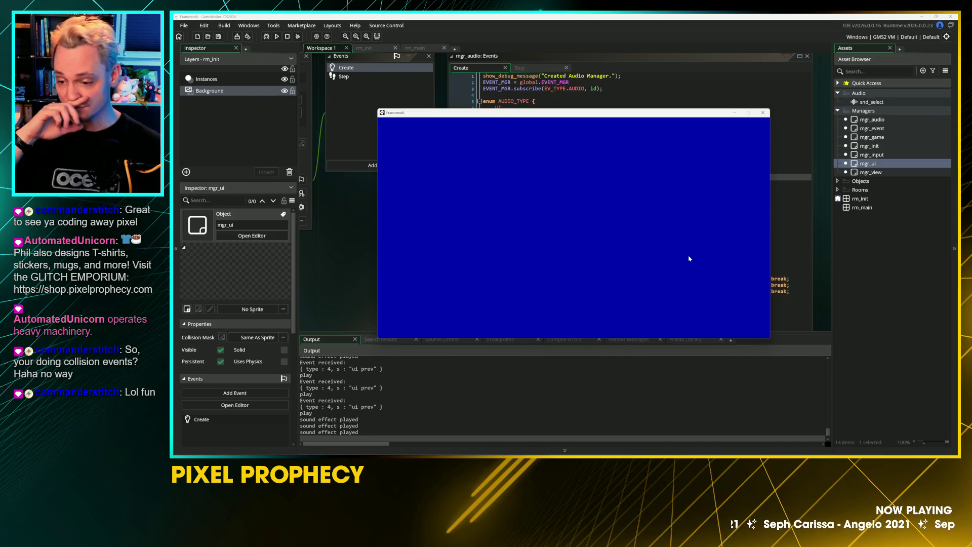
{"action": "key", "text": "Escape"}
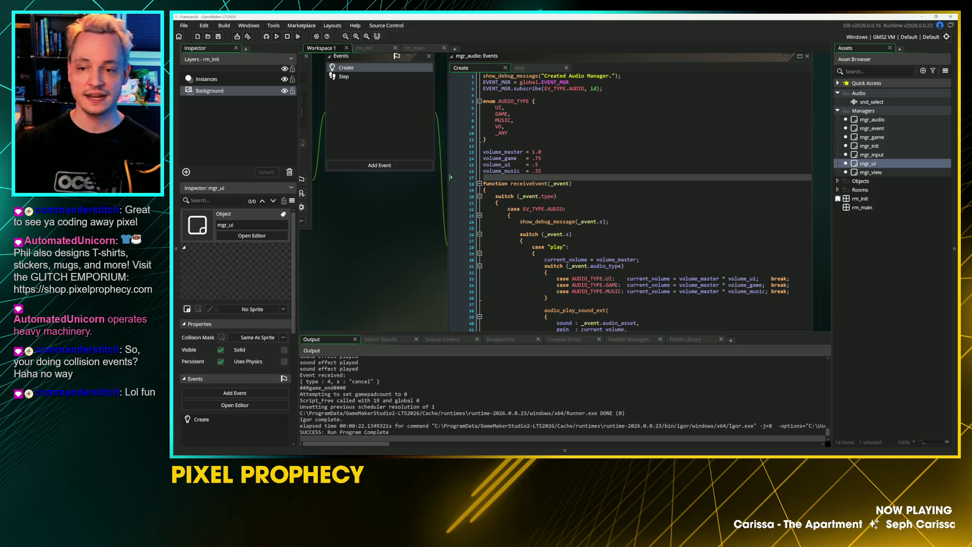
{"action": "left_click", "coordinate": [870, 137]}
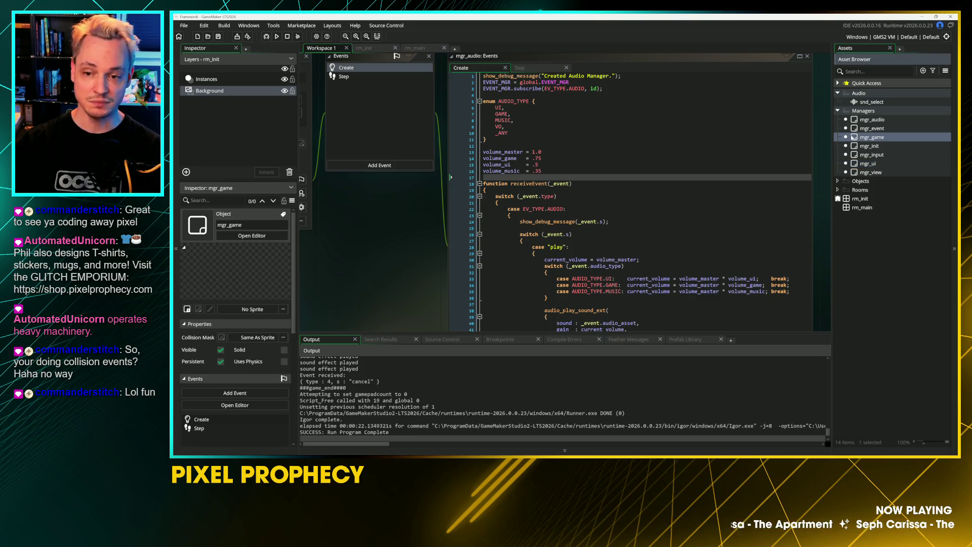
In mgr_game's Create code, trace the INPUT cancel case through handleCancelRequest to handleEndGameRequest's game_end()
{"action": "double_click", "coordinate": [856, 137]}
{"action": "left_click", "coordinate": [489, 260]}
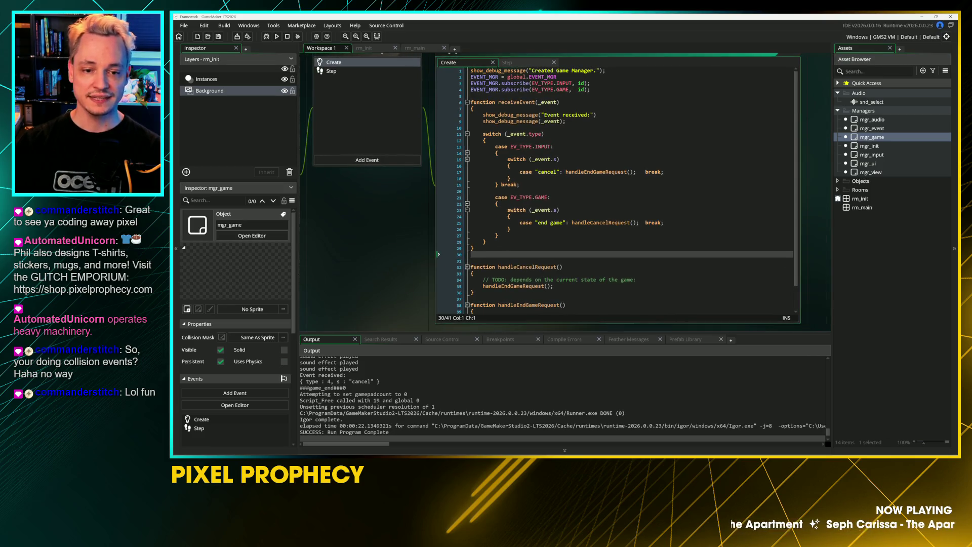
{"action": "left_click", "coordinate": [550, 147]}
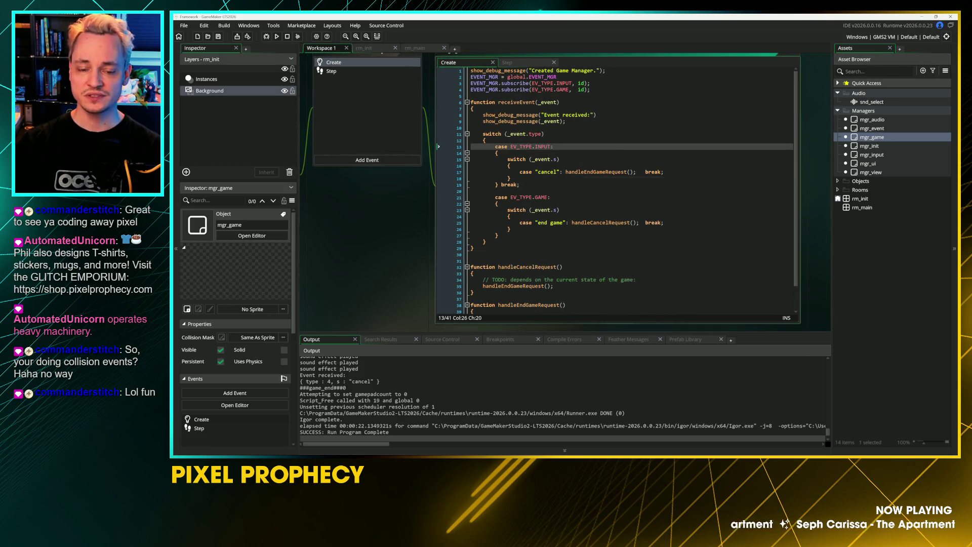
{"action": "double_click", "coordinate": [546, 173]}
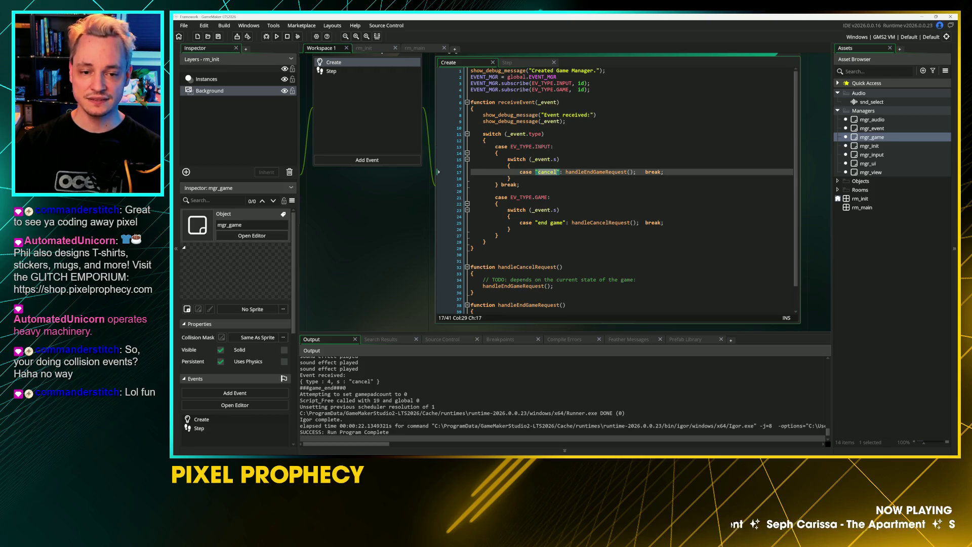
{"action": "left_click", "coordinate": [474, 273]}
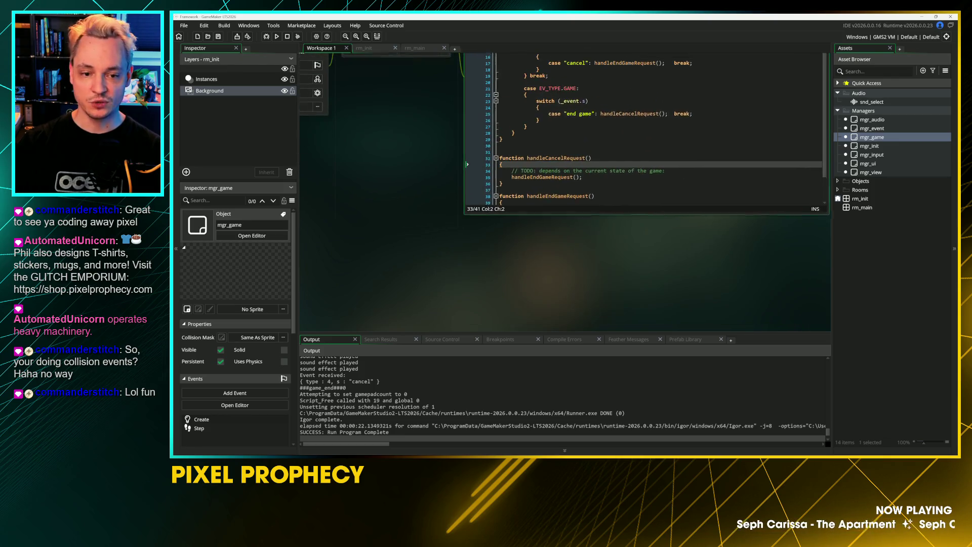
{"action": "left_click", "coordinate": [582, 183]}
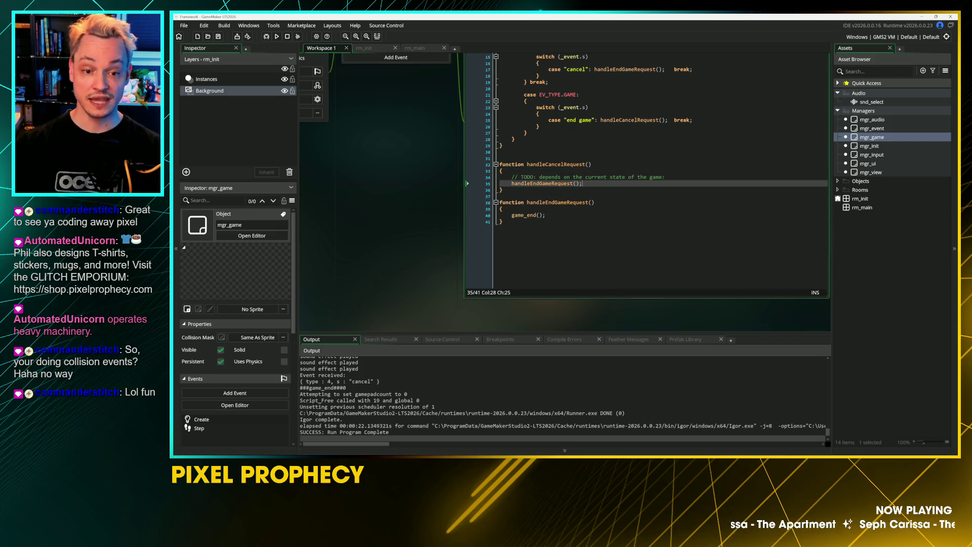
{"action": "left_click", "coordinate": [546, 215]}
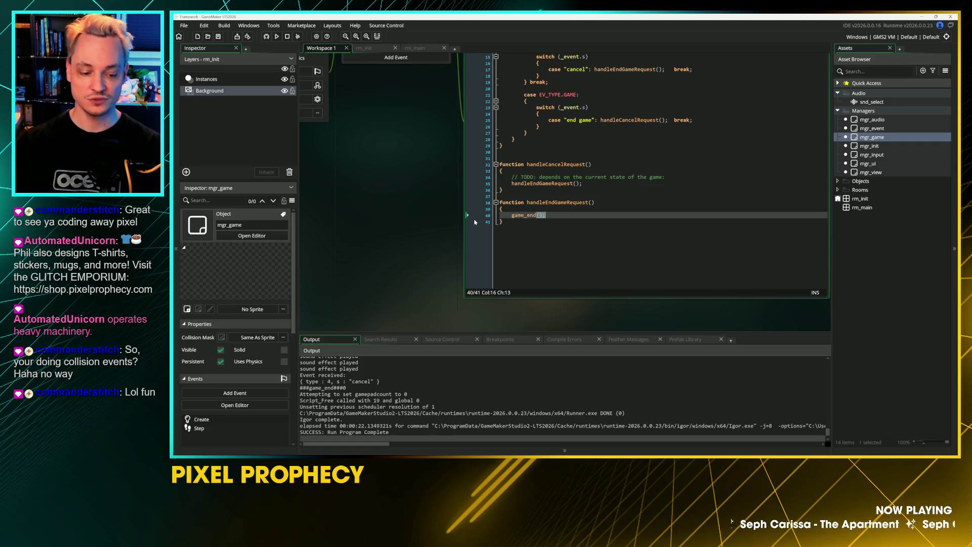
{"action": "scroll", "coordinate": [395, 248], "scroll_direction": "up", "scroll_amount": 3}
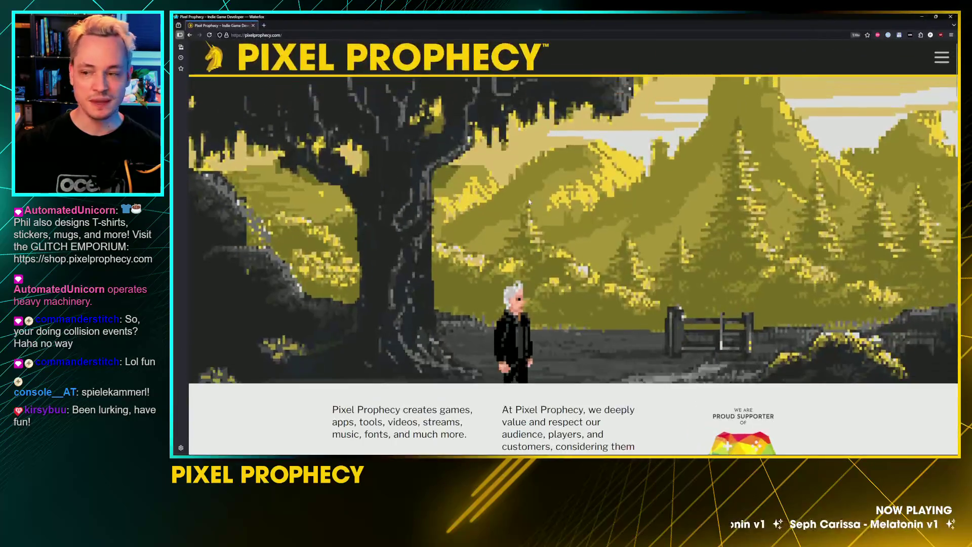
{"action": "left_click", "coordinate": [940, 57]}
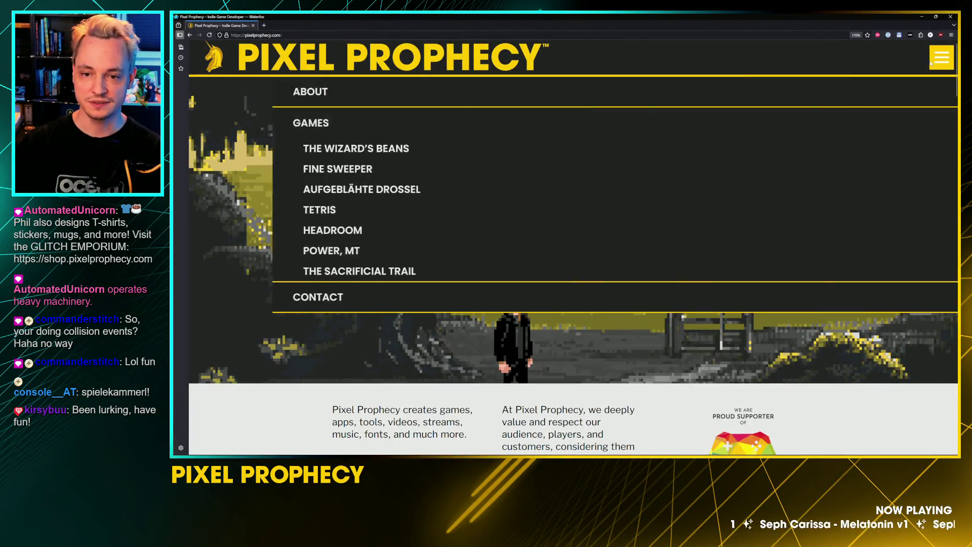
{"action": "left_click", "coordinate": [810, 167]}
{"action": "scroll", "coordinate": [761, 332], "scroll_direction": "down", "scroll_amount": 15}
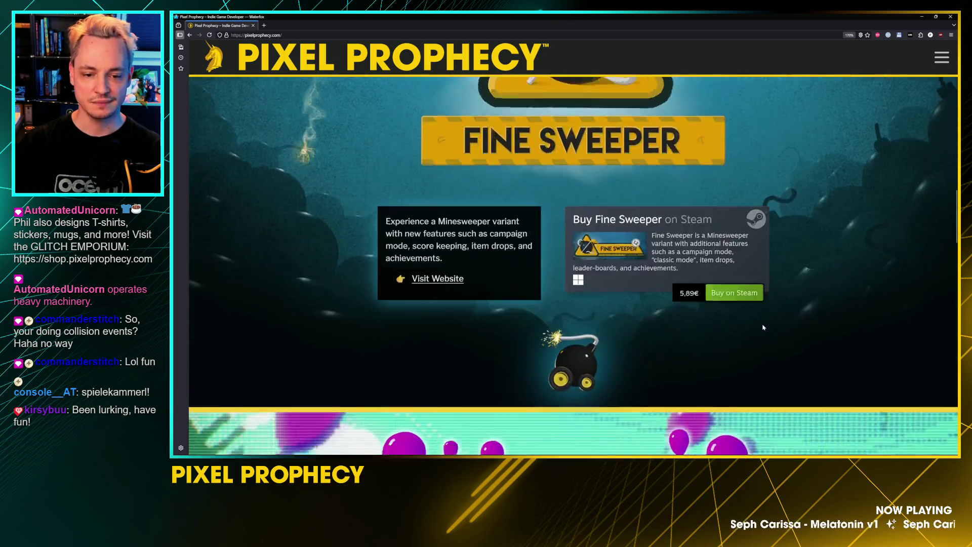
{"action": "scroll", "coordinate": [818, 341], "scroll_direction": "down", "scroll_amount": 12}
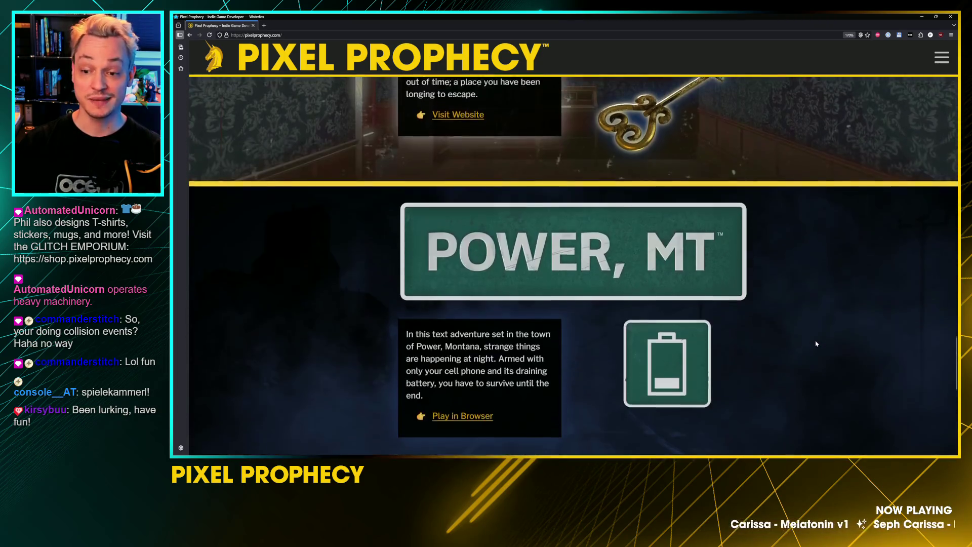
{"action": "scroll", "coordinate": [877, 399], "scroll_direction": "up", "scroll_amount": 20}
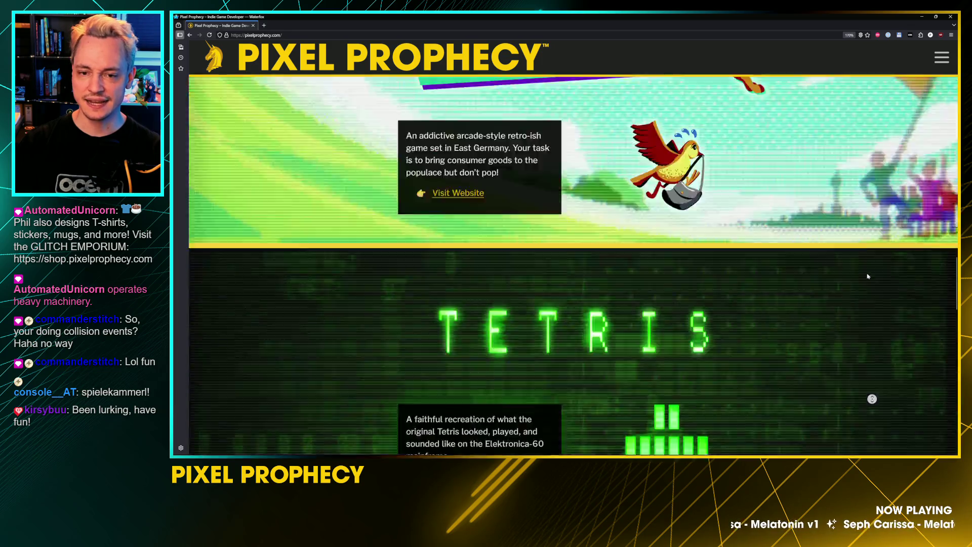
{"action": "scroll", "coordinate": [713, 303], "scroll_direction": "down", "scroll_amount": 2, "text": "ctrl"}
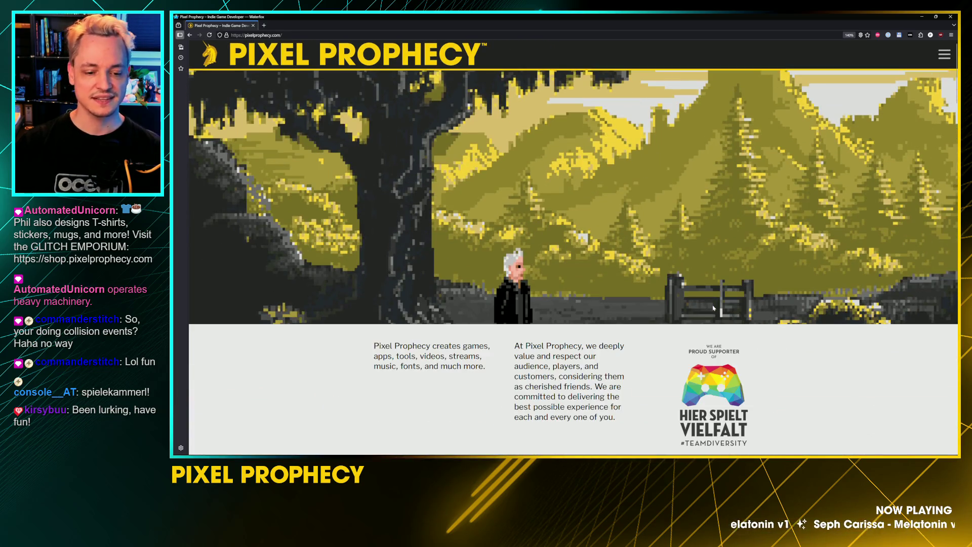
{"action": "scroll", "coordinate": [714, 307], "scroll_direction": "down", "scroll_amount": 1}
{"action": "scroll", "coordinate": [714, 308], "scroll_direction": "up", "scroll_amount": 1}
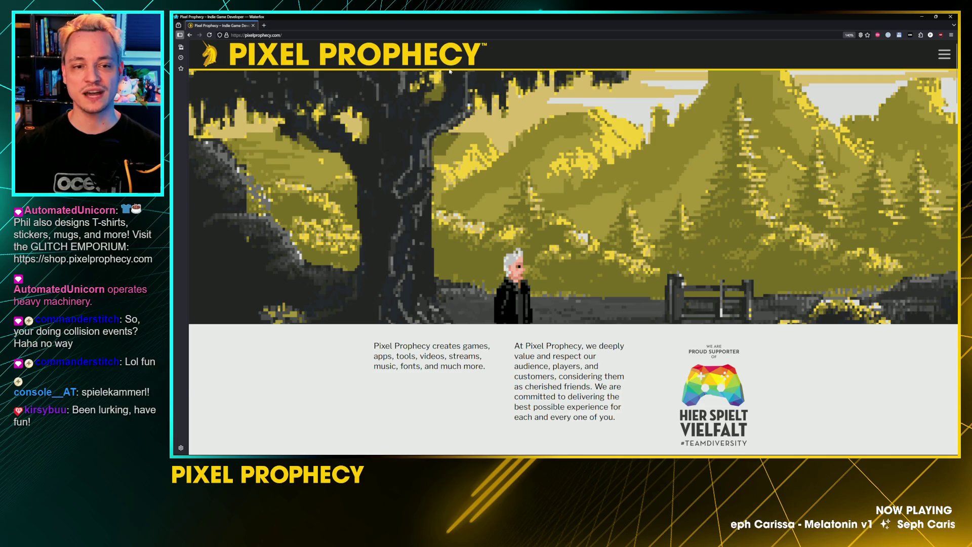
{"action": "scroll", "coordinate": [514, 217], "scroll_direction": "down", "scroll_amount": 2}
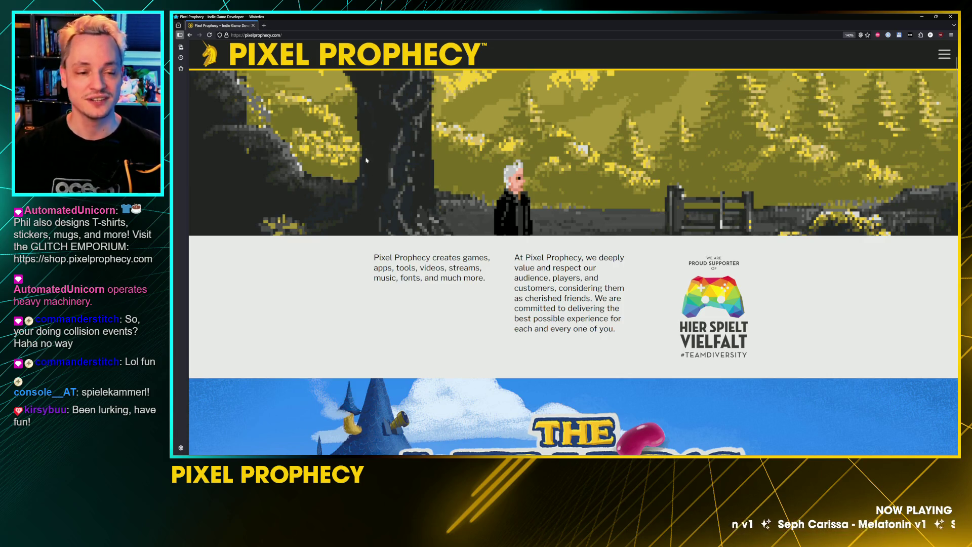
{"action": "left_click", "coordinate": [301, 34]}
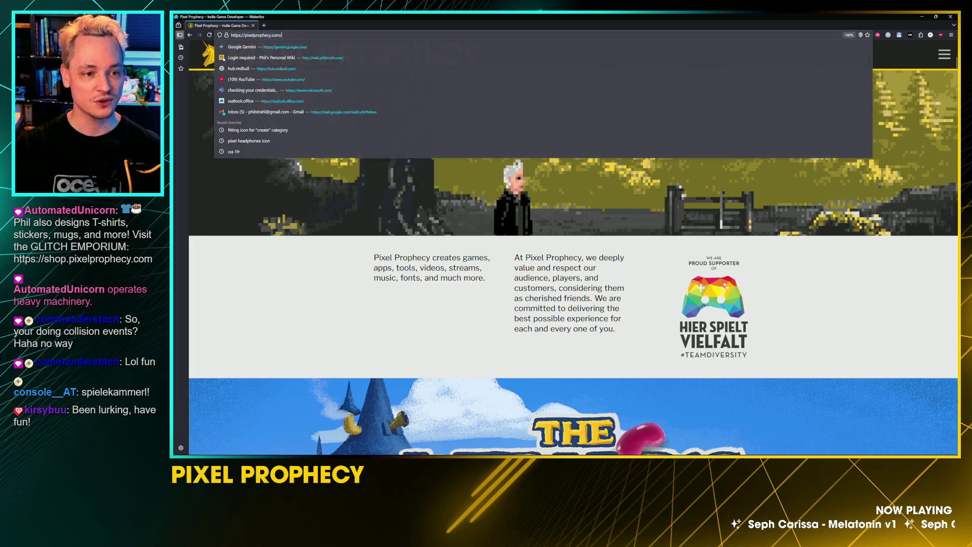
{"action": "type", "text": "new/"}
{"action": "key", "text": "Return"}
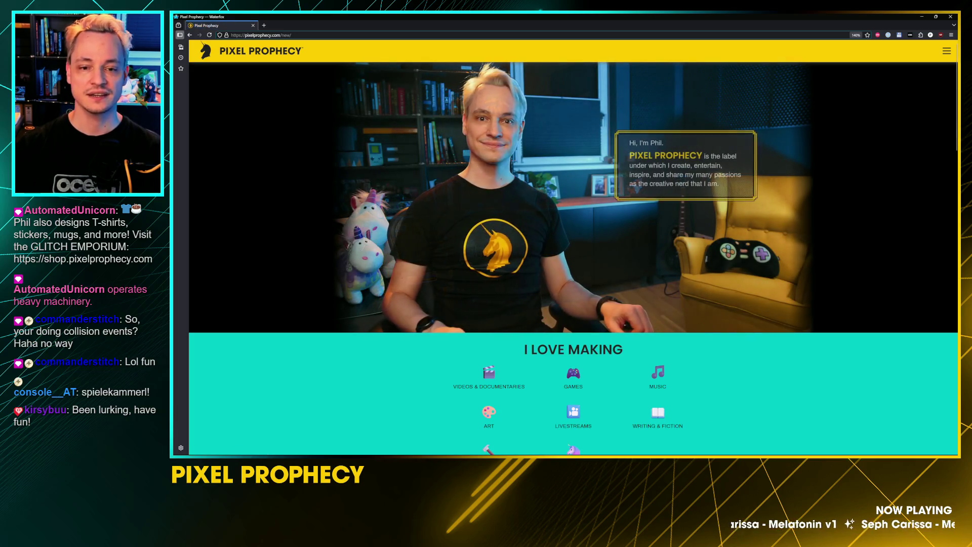
{"action": "key", "text": "ctrl+plus"}
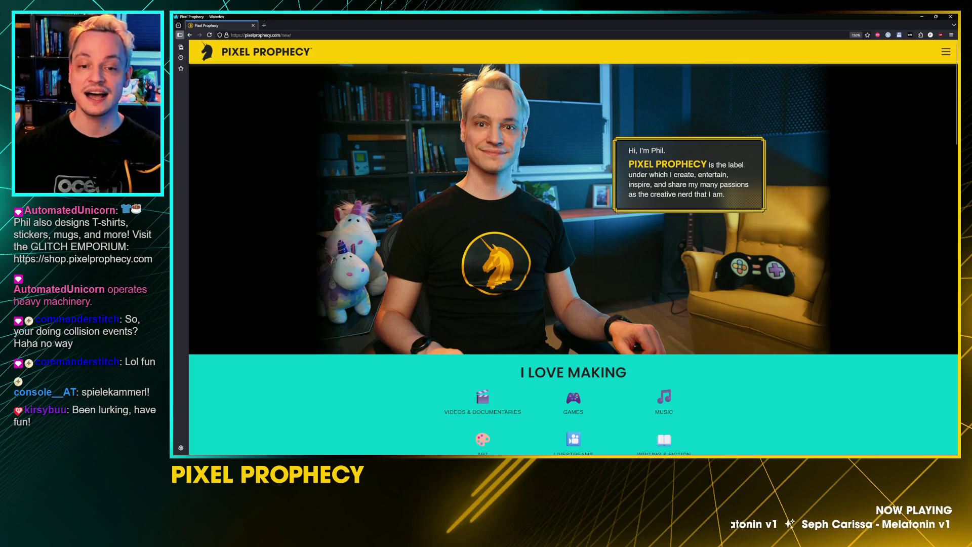
{"action": "scroll", "coordinate": [702, 214], "scroll_direction": "down", "scroll_amount": 3}
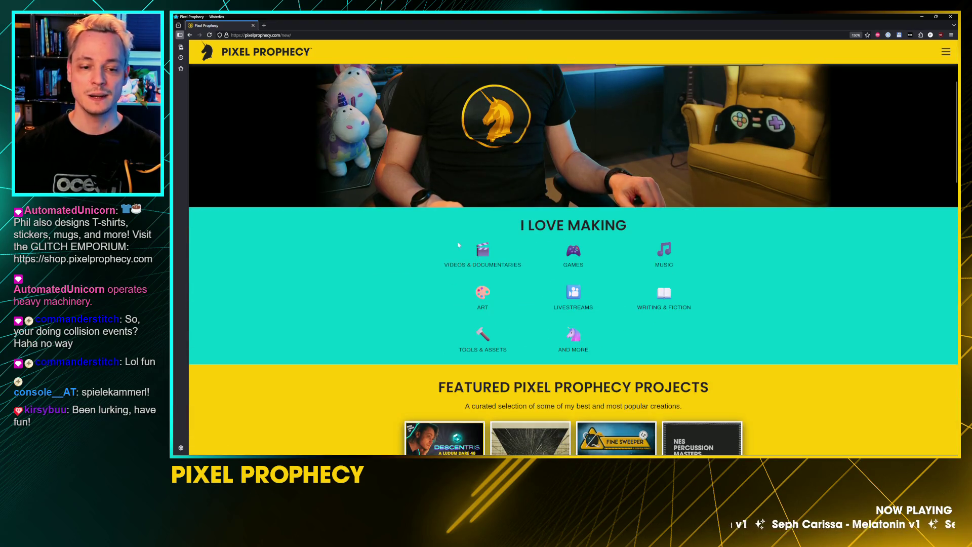
{"action": "scroll", "coordinate": [746, 318], "scroll_direction": "down", "scroll_amount": 4}
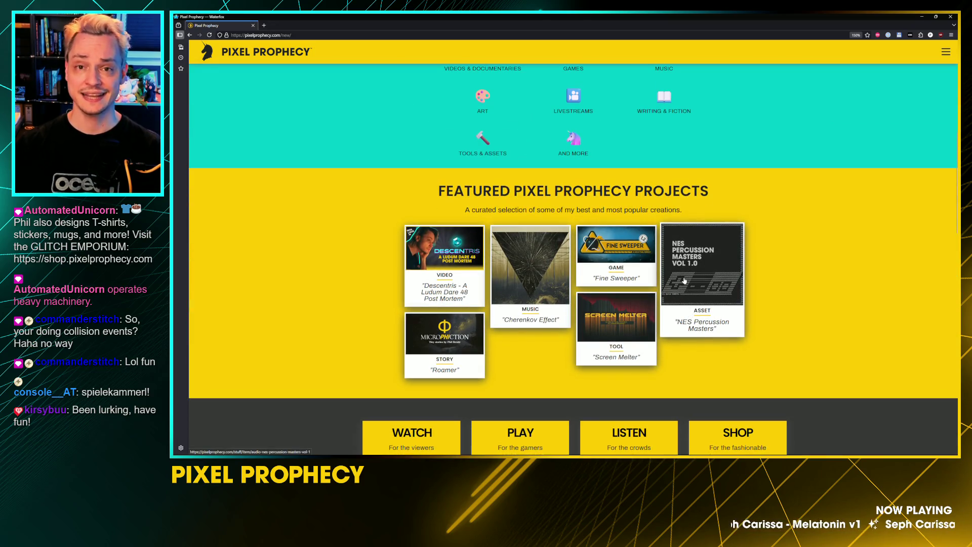
{"action": "key", "text": "alt+Left"}
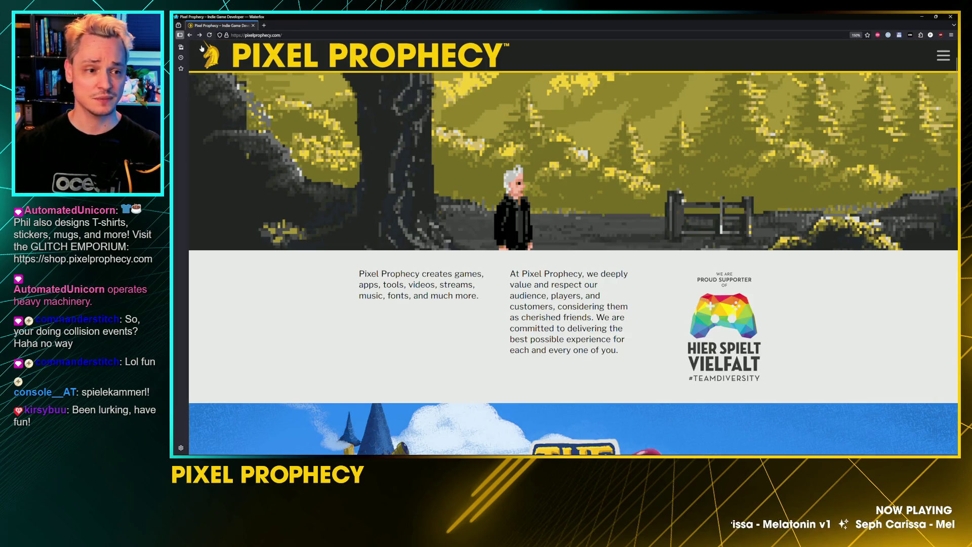
{"action": "left_click", "coordinate": [199, 35]}
Scroll the /new/ Pixel Prophecy page down to the Watch/Play/Listen/Shop grid and back up
{"action": "scroll", "coordinate": [410, 100], "scroll_direction": "down", "scroll_amount": 6}
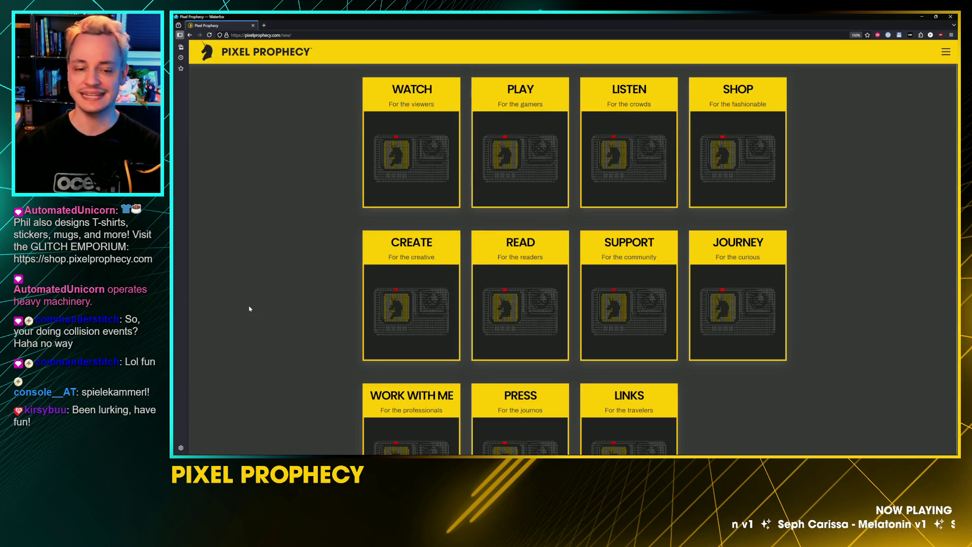
{"action": "scroll", "coordinate": [249, 309], "scroll_direction": "down", "scroll_amount": 1}
{"action": "scroll", "coordinate": [248, 308], "scroll_direction": "down", "scroll_amount": 1}
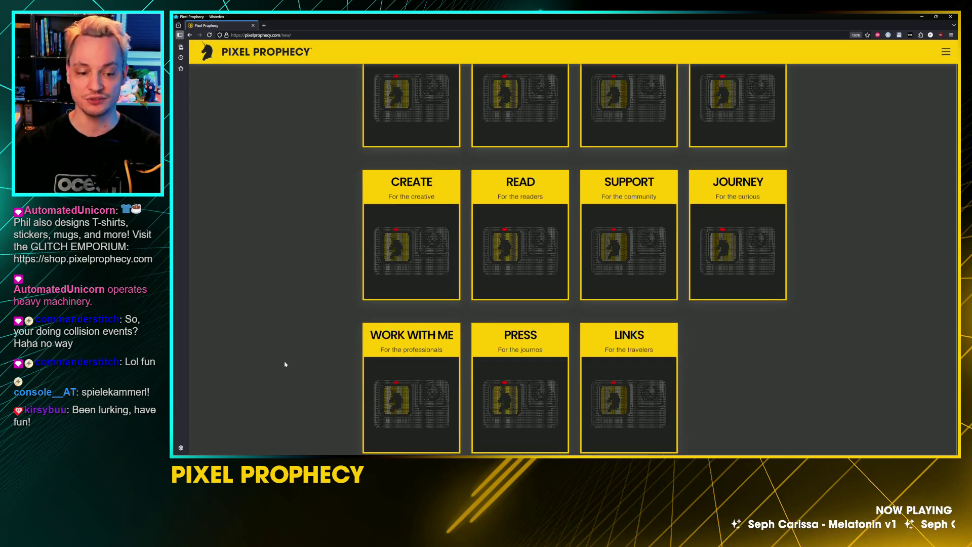
{"action": "scroll", "coordinate": [847, 402], "scroll_direction": "down", "scroll_amount": 1}
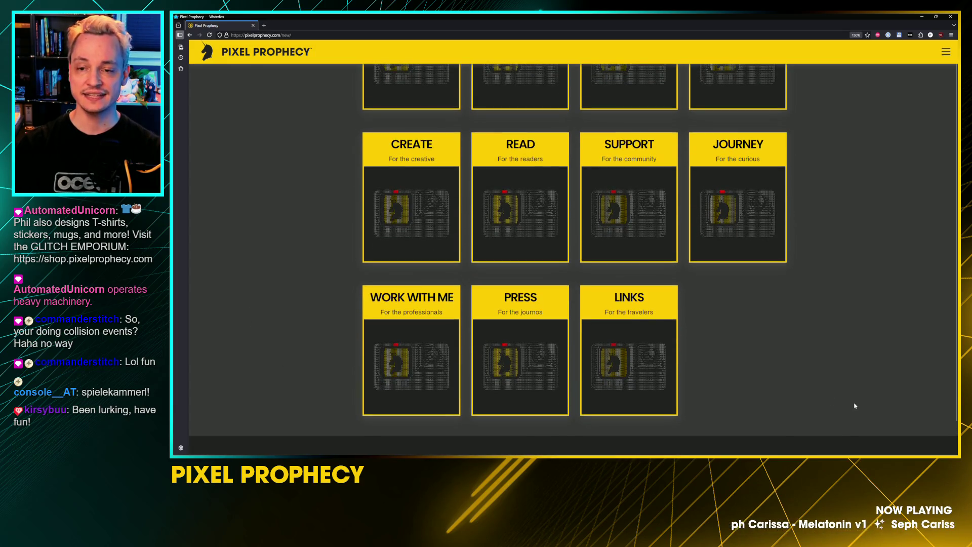
{"action": "scroll", "coordinate": [833, 316], "scroll_direction": "up", "scroll_amount": 12}
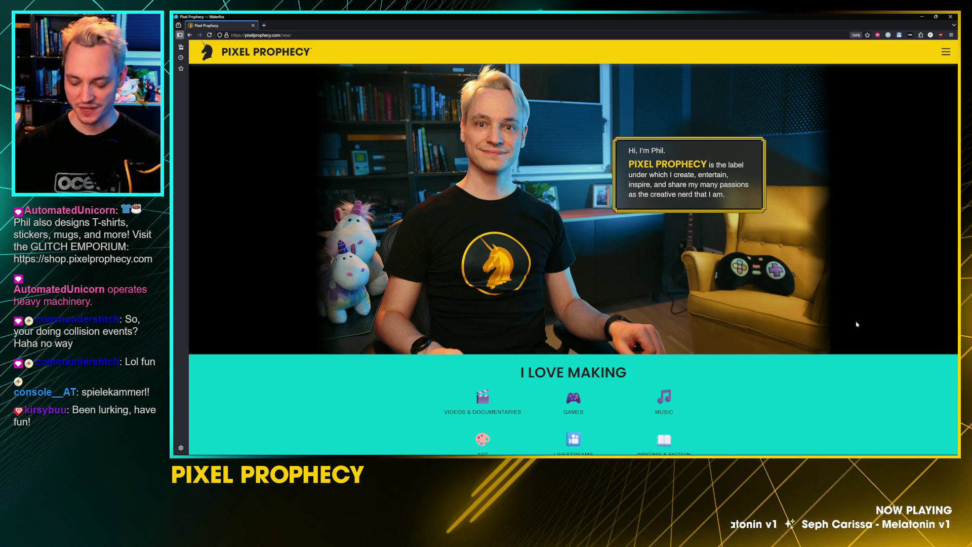
Preview the /new/ page in a 414×846 phone-sized responsive view, then close Waterfox
{"action": "key", "text": "F12"}
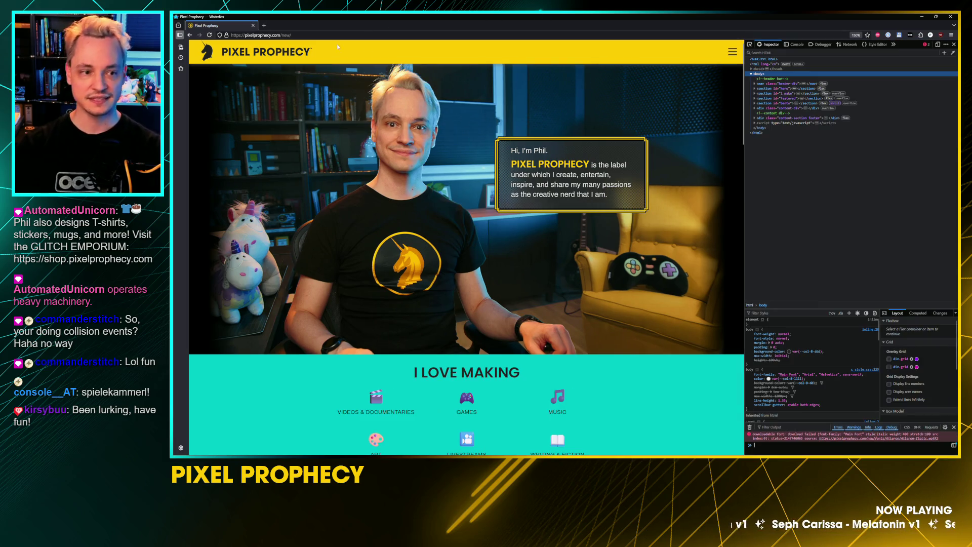
{"action": "left_click", "coordinate": [936, 45]}
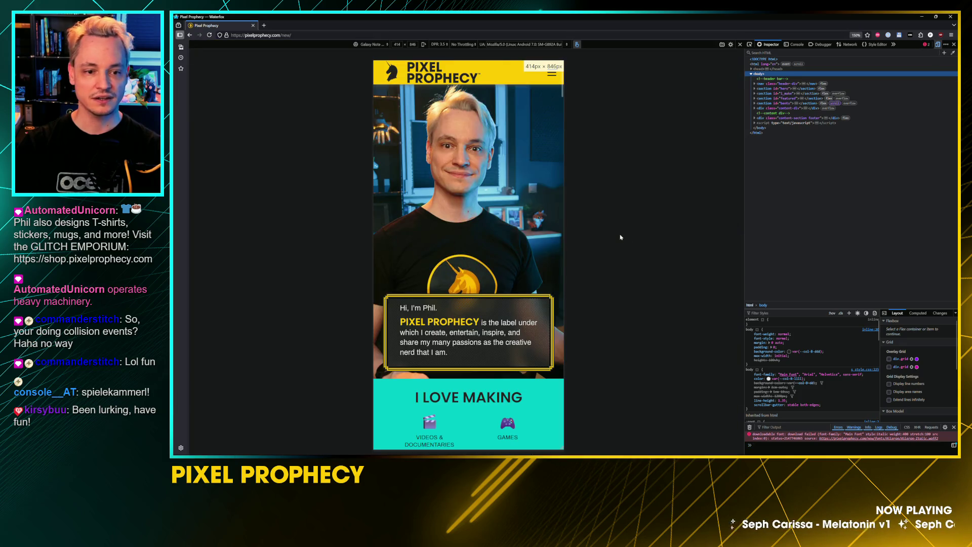
{"action": "scroll", "coordinate": [549, 233], "scroll_direction": "down", "scroll_amount": 7}
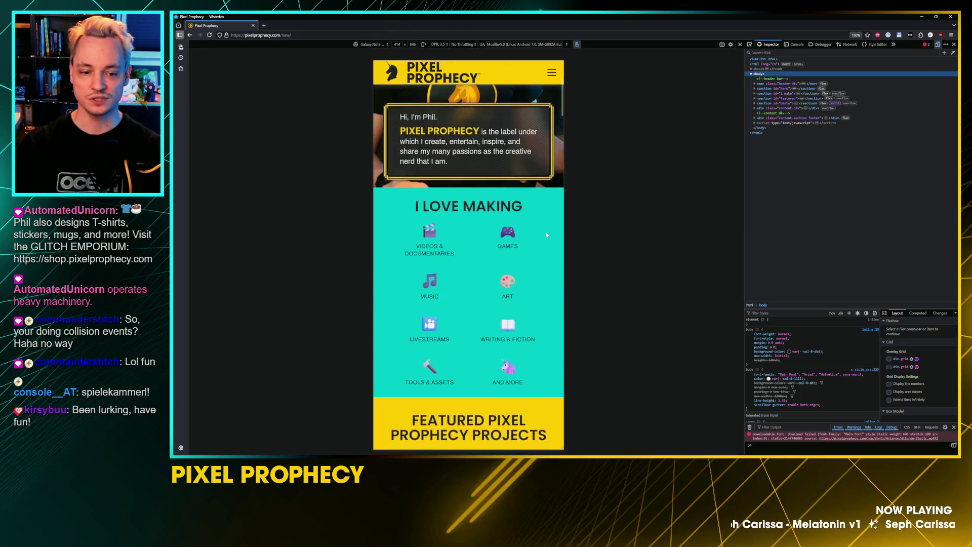
{"action": "scroll", "coordinate": [549, 233], "scroll_direction": "down", "scroll_amount": 8}
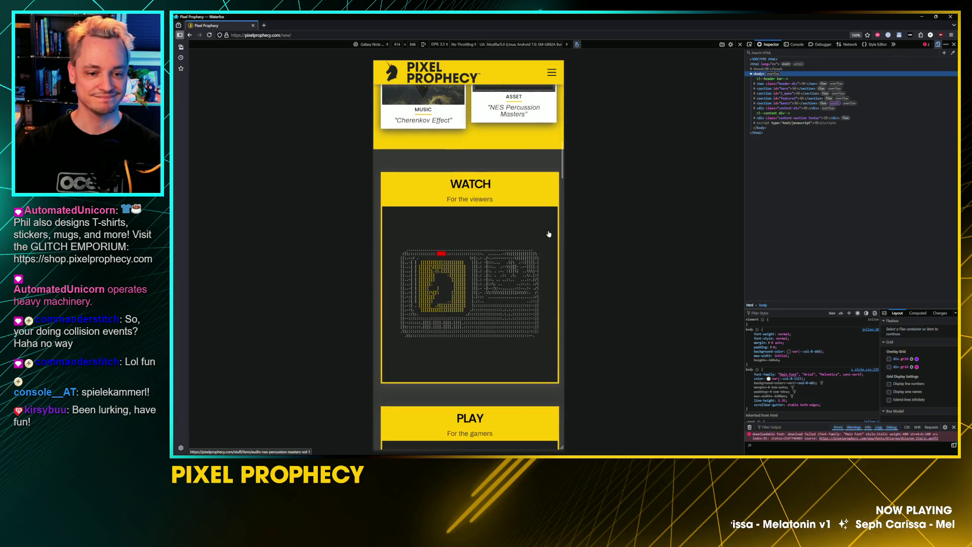
{"action": "scroll", "coordinate": [554, 232], "scroll_direction": "up", "scroll_amount": 4}
{"action": "scroll", "coordinate": [554, 231], "scroll_direction": "up", "scroll_amount": 10}
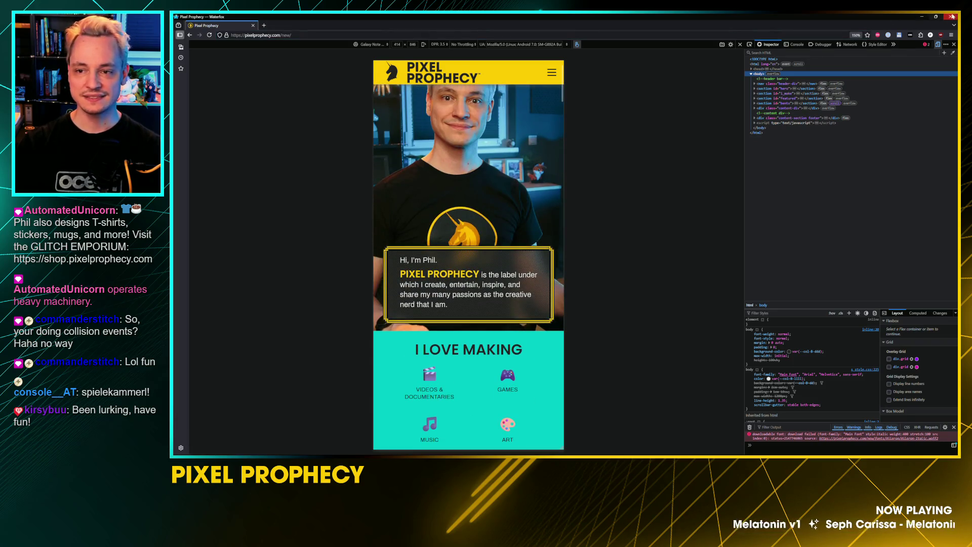
{"action": "left_click", "coordinate": [950, 16]}
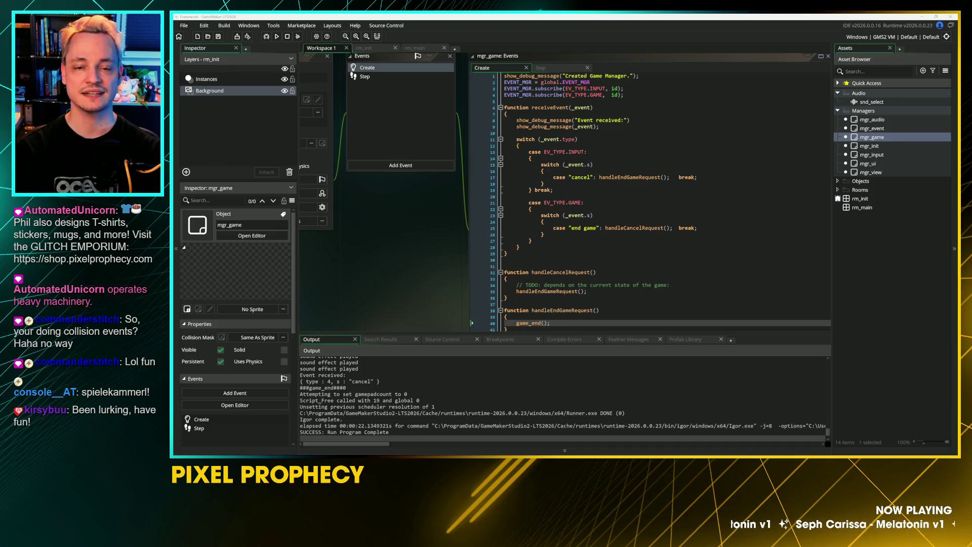